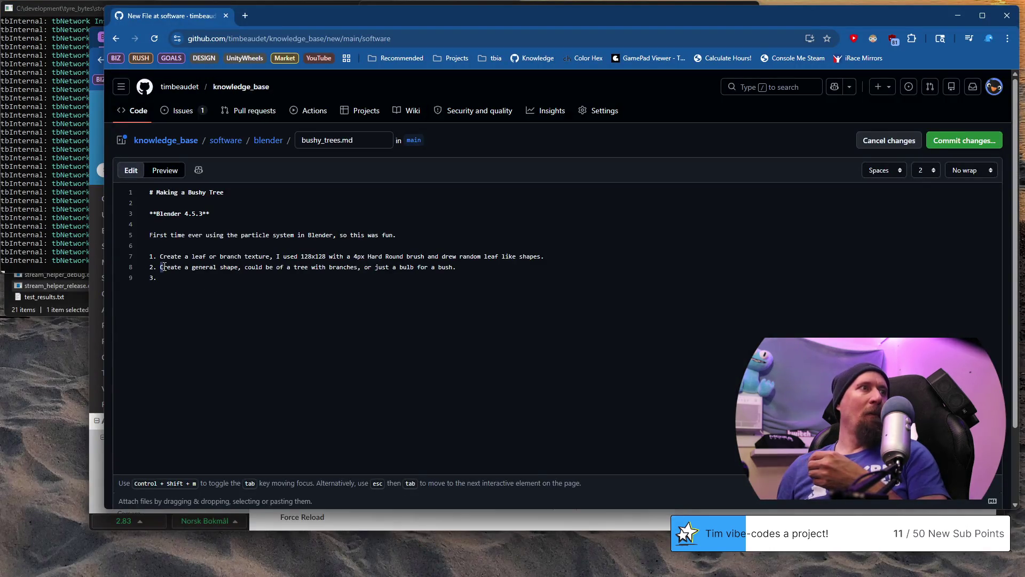
Leave the notes at step 3's start after steps 1 and 2, and switch to Blender.
{"action": "left_click_drag", "start_coordinate": [161, 267], "coordinate": [472, 270]}
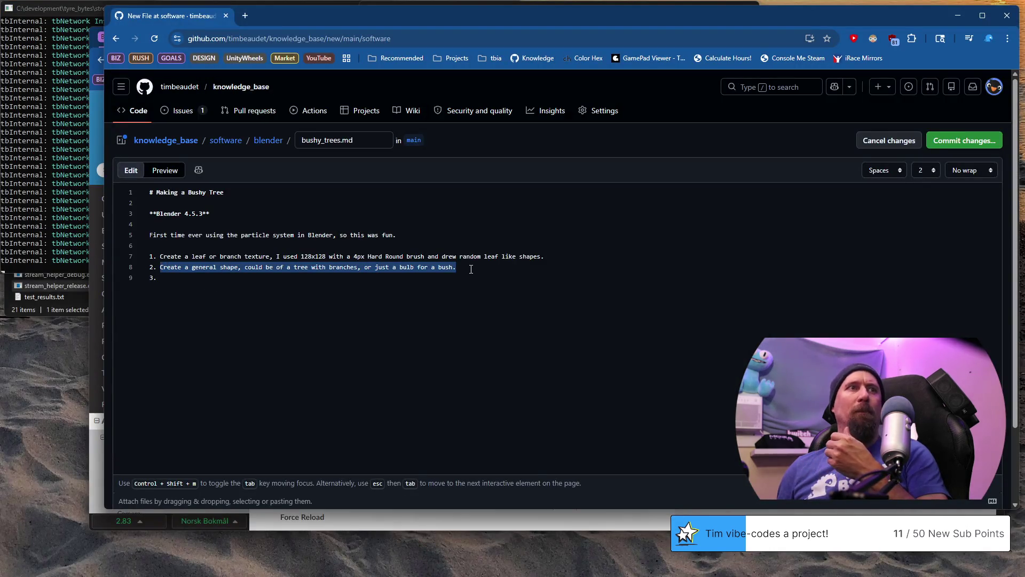
{"action": "left_click", "coordinate": [459, 278]}
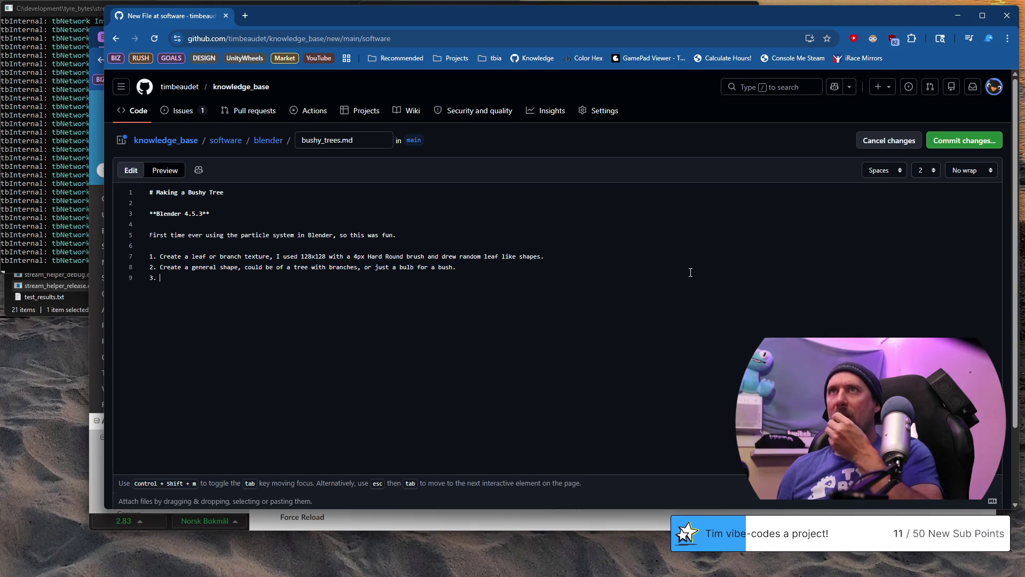
{"action": "key", "text": "alt+Tab"}
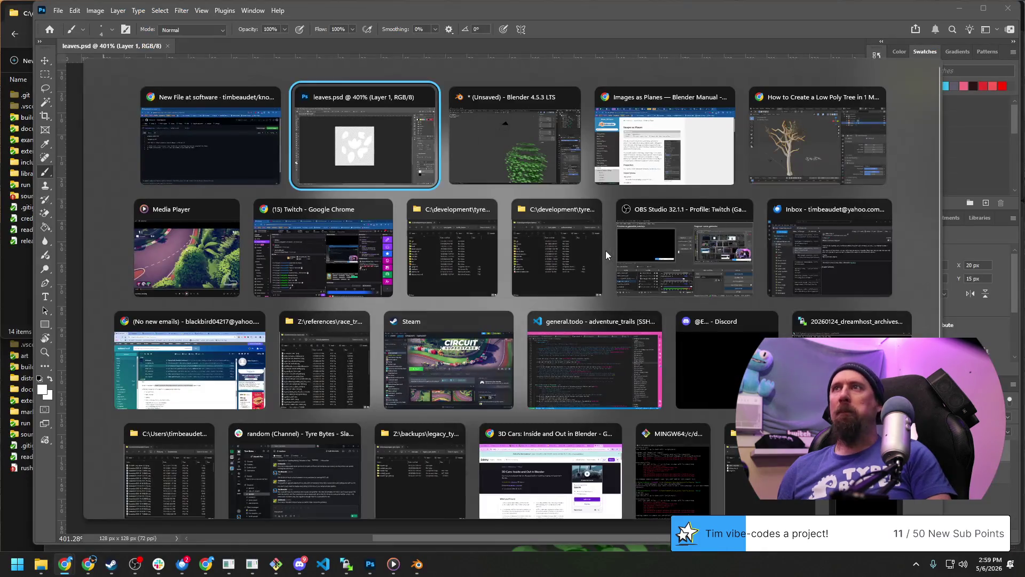
Add a new cylinder mesh to the scene beside the two leaf clusters.
{"action": "key", "text": "alt+Tab"}
{"action": "scroll", "coordinate": [603, 248], "scroll_direction": "down", "scroll_amount": 5}
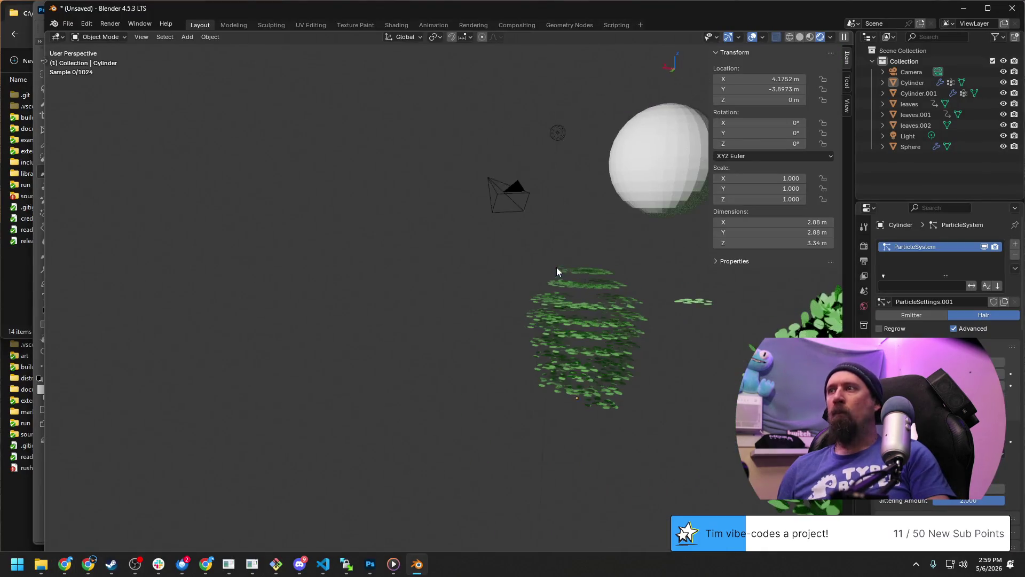
{"action": "mouse_move", "coordinate": [557, 266]}
{"action": "middle_mouse_down"}
{"action": "mouse_move", "coordinate": [638, 300]}
{"action": "mouse_move", "coordinate": [352, 267]}
{"action": "mouse_move", "coordinate": [391, 258]}
{"action": "middle_mouse_up"}
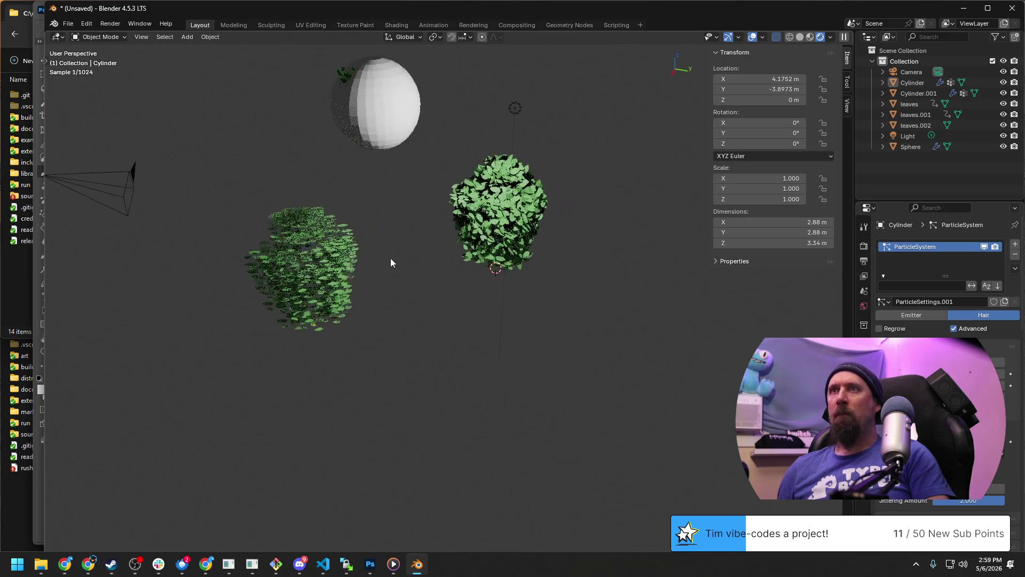
{"action": "key", "text": "shift+a"}
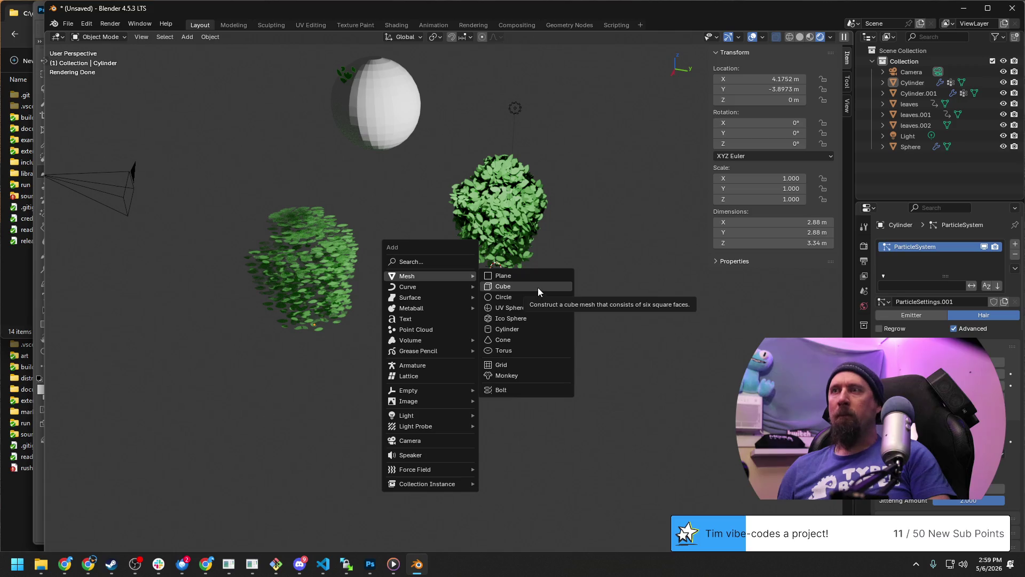
{"action": "left_click", "coordinate": [530, 332]}
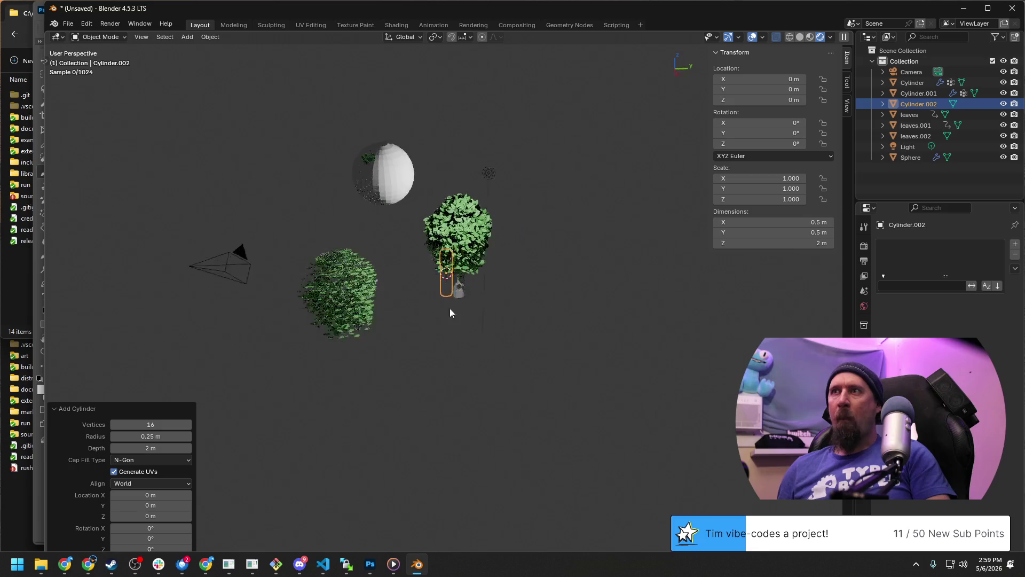
Move the cylinder along the ground next to a leafy bush and enter Edit Mode.
{"action": "middle_click_drag", "start_coordinate": [531, 332], "coordinate": [481, 316]}
{"action": "key", "text": "g"}
{"action": "key", "text": "shift+z"}
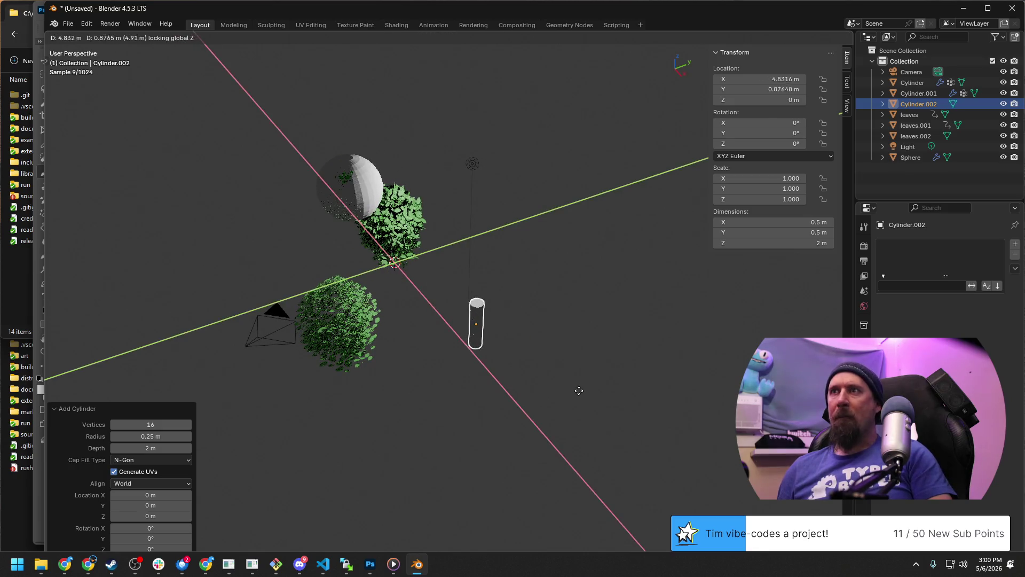
{"action": "left_click", "coordinate": [610, 382]}
{"action": "scroll", "coordinate": [591, 377], "scroll_direction": "up", "scroll_amount": 3}
{"action": "scroll", "coordinate": [441, 347], "scroll_direction": "up", "scroll_amount": 3}
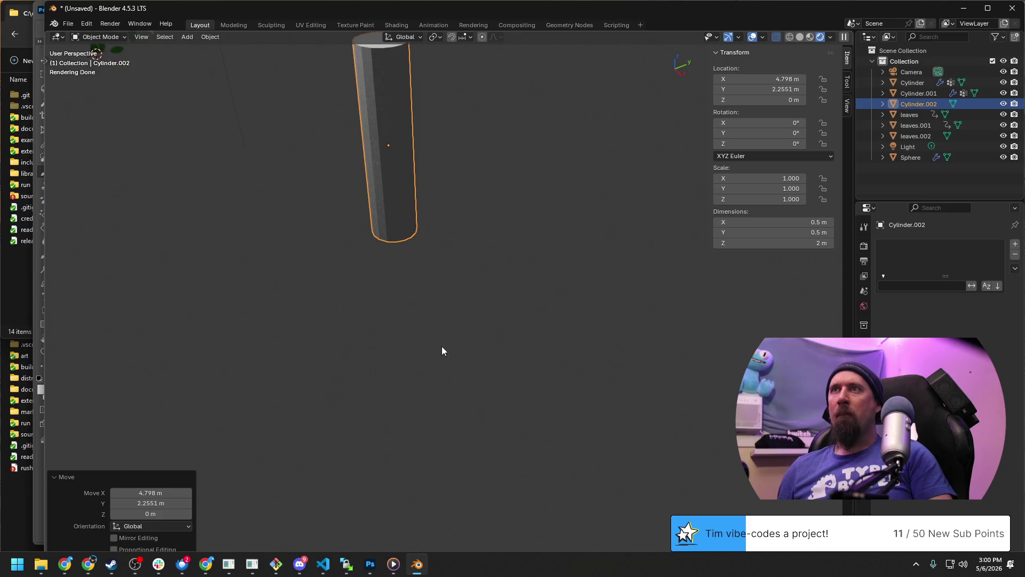
{"action": "scroll", "coordinate": [411, 267], "scroll_direction": "down", "scroll_amount": 4}
{"action": "mouse_move", "coordinate": [456, 400]}
{"action": "middle_mouse_down"}
{"action": "mouse_move", "coordinate": [436, 366]}
{"action": "mouse_move", "coordinate": [465, 414]}
{"action": "middle_mouse_up"}
{"action": "scroll", "coordinate": [465, 414], "scroll_direction": "up", "scroll_amount": 3}
{"action": "key", "text": "Tab"}
{"action": "middle_click_drag", "start_coordinate": [549, 464], "coordinate": [490, 388], "text": "shift"}
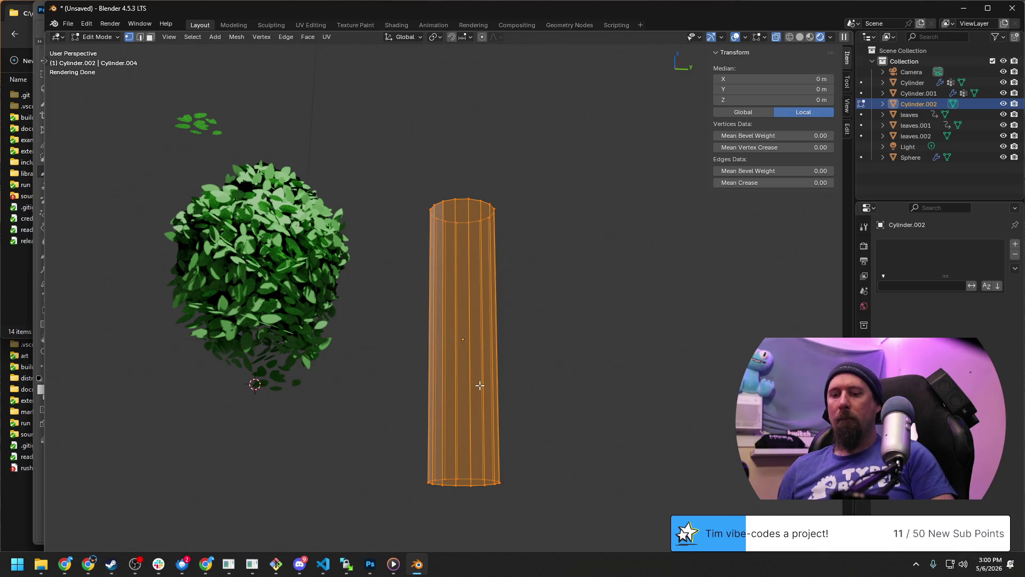
Add three evenly centred horizontal loop cuts around the cylinder and select the middle loop.
{"action": "key", "text": "ctrl+r"}
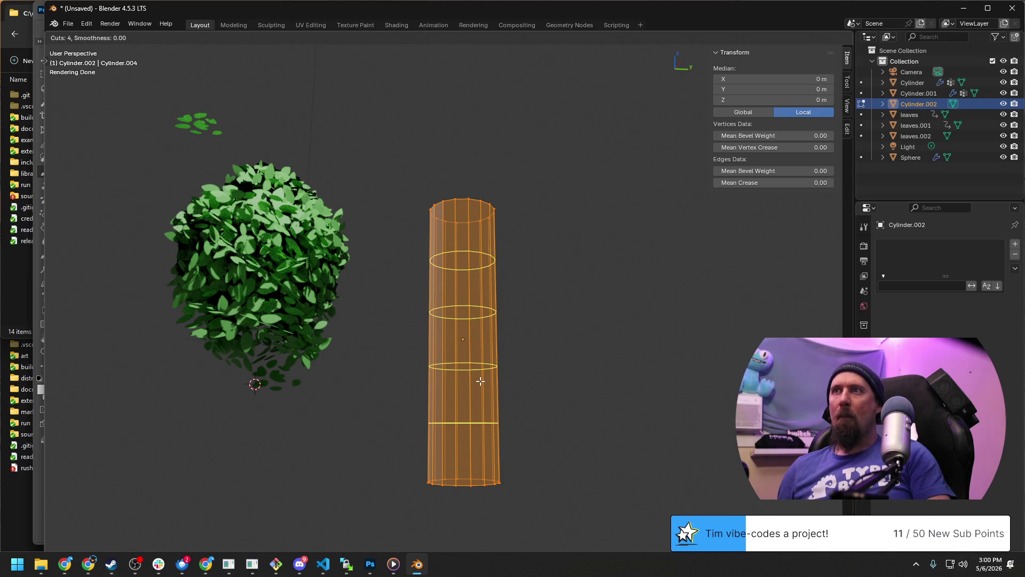
{"action": "left_click", "coordinate": [479, 382]}
{"action": "right_click", "coordinate": [481, 380]}
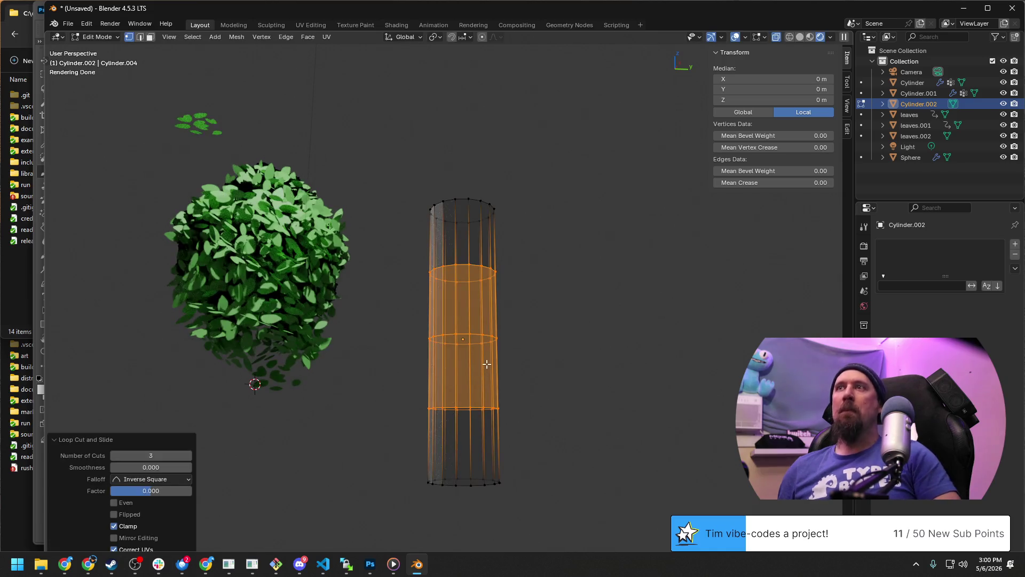
{"action": "left_click", "coordinate": [485, 337], "text": "alt"}
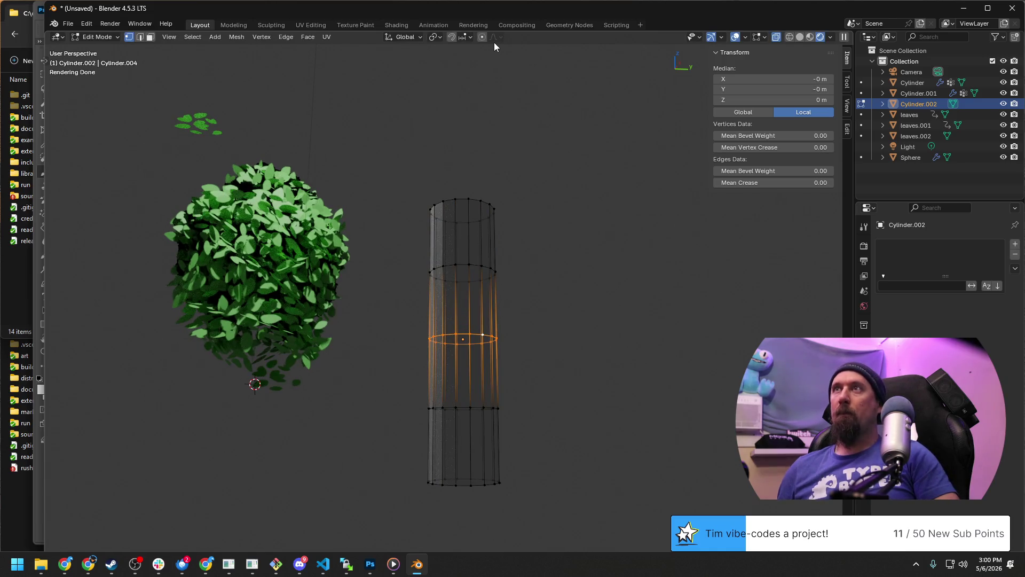
With proportional editing on, scale the middle loop by 3.416 excluding Z into a rounded bulb.
{"action": "key", "text": "s"}
{"action": "key", "text": "shift+z"}
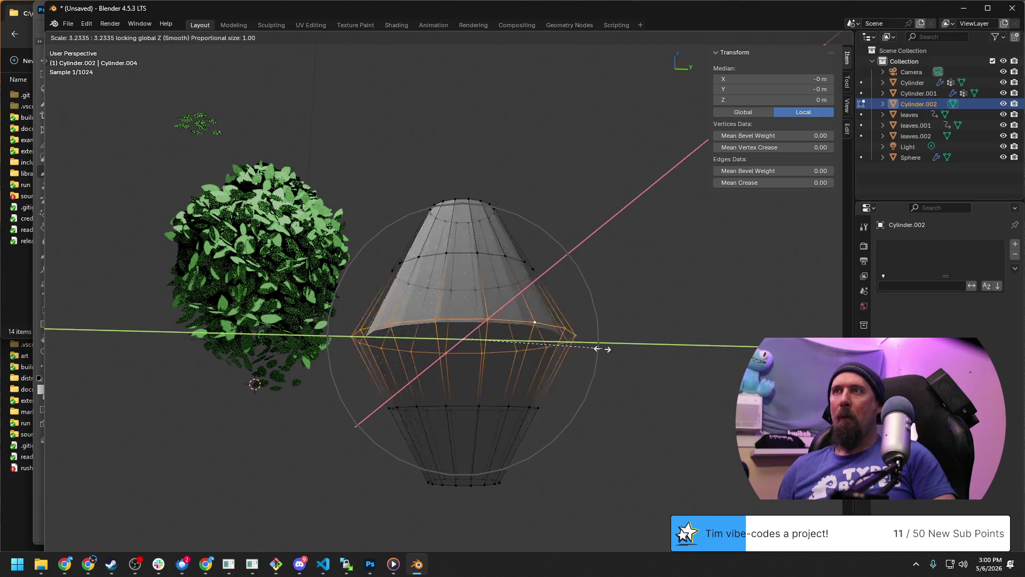
{"action": "scroll", "coordinate": [621, 346], "scroll_direction": "down", "scroll_amount": 3}
{"action": "scroll", "coordinate": [621, 346], "scroll_direction": "down", "scroll_amount": 3}
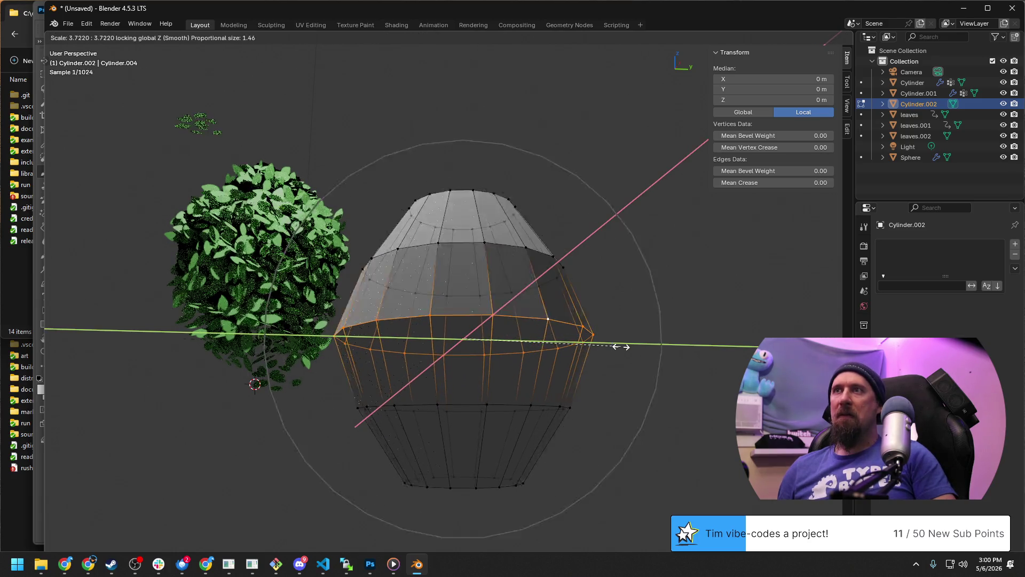
{"action": "scroll", "coordinate": [621, 345], "scroll_direction": "down", "scroll_amount": 2}
{"action": "scroll", "coordinate": [621, 344], "scroll_direction": "down", "scroll_amount": 3}
{"action": "scroll", "coordinate": [617, 341], "scroll_direction": "up", "scroll_amount": 2}
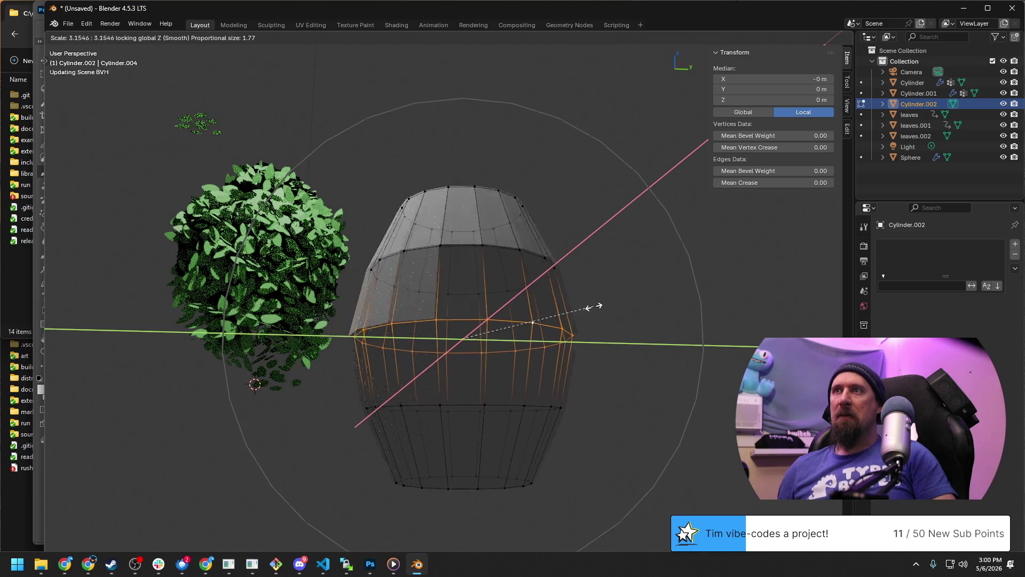
{"action": "scroll", "coordinate": [589, 306], "scroll_direction": "up", "scroll_amount": 2}
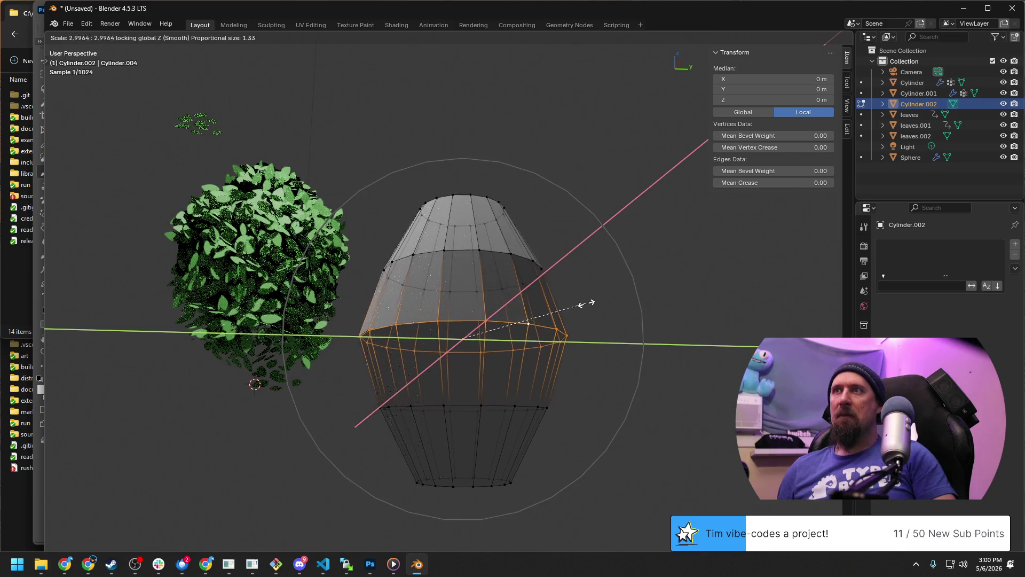
{"action": "left_click", "coordinate": [610, 338]}
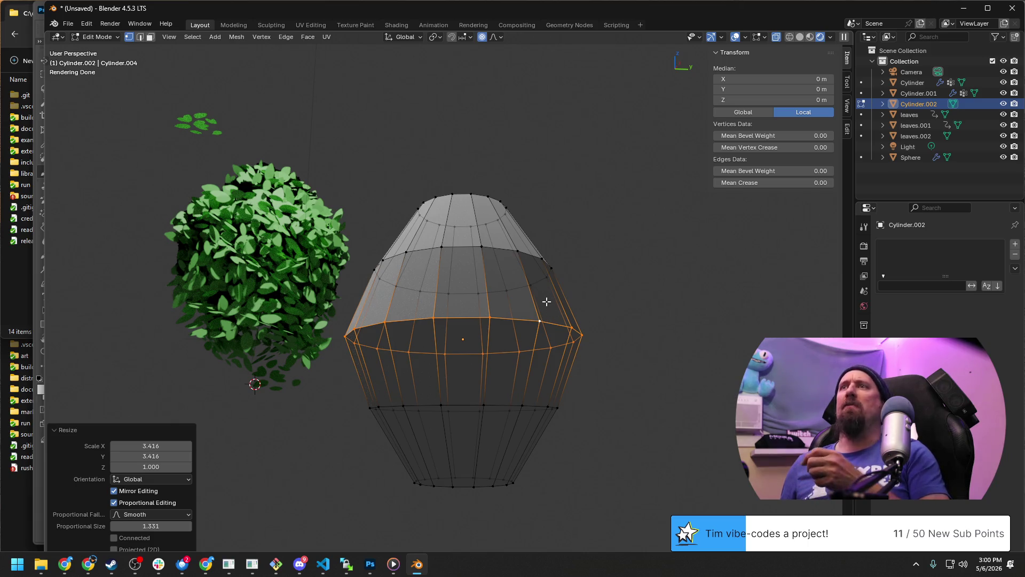
{"action": "left_click", "coordinate": [498, 474], "text": "alt"}
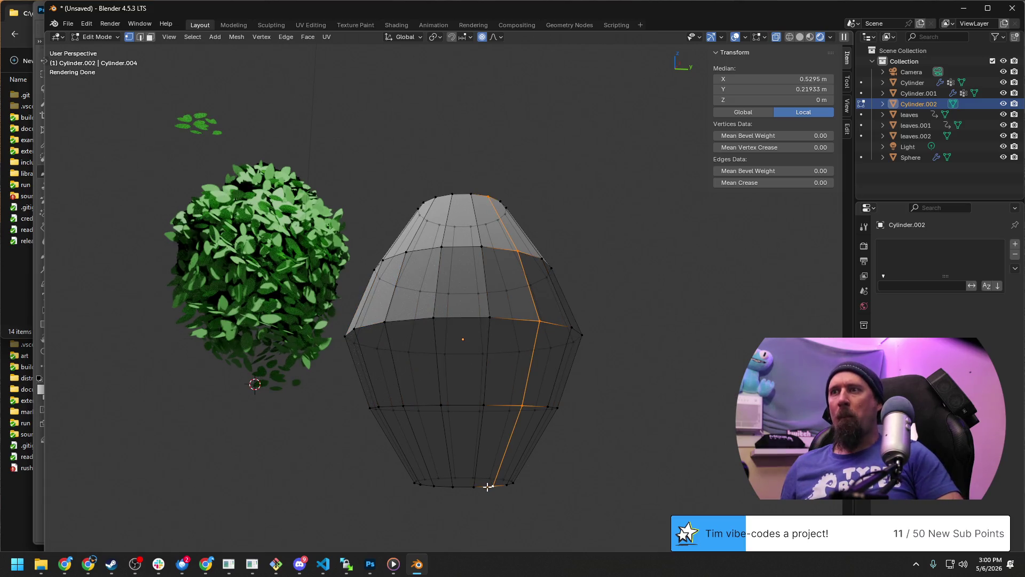
Select the bulb's whole bottom ring and add the top ring to the selection.
{"action": "left_click", "coordinate": [488, 486], "text": "alt+shift"}
{"action": "left_click", "coordinate": [488, 291]}
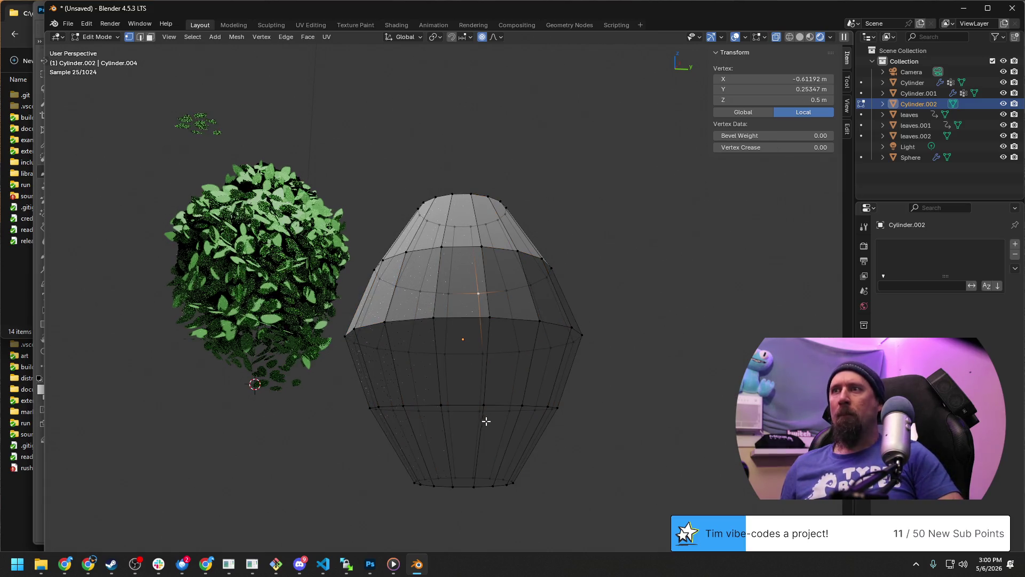
{"action": "left_click", "coordinate": [478, 487], "text": "alt"}
{"action": "left_click", "coordinate": [479, 487], "text": "alt"}
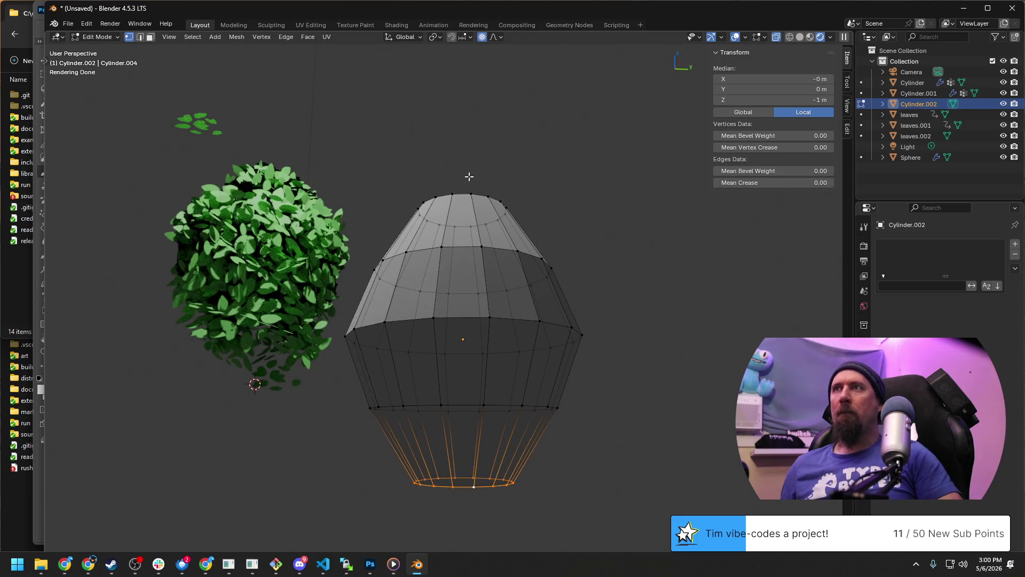
{"action": "left_click", "coordinate": [460, 193], "text": "alt+shift"}
Scale both rings along Z to 0.775 without proportional editing, squashing the bulb shorter and rounder.
{"action": "key", "text": "s"}
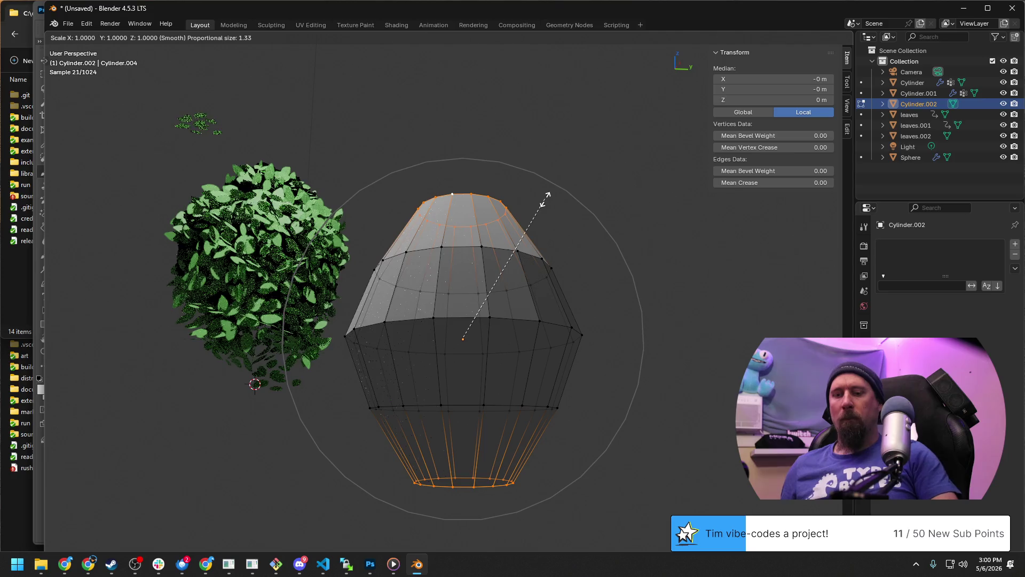
{"action": "key", "text": "z"}
{"action": "scroll", "coordinate": [540, 207], "scroll_direction": "down", "scroll_amount": 1}
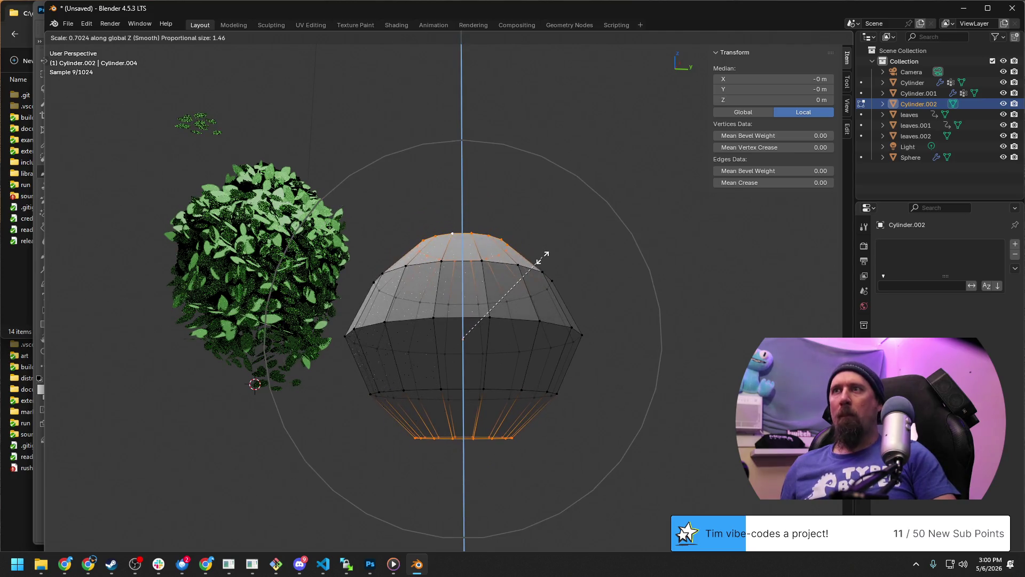
{"action": "key", "text": "Escape"}
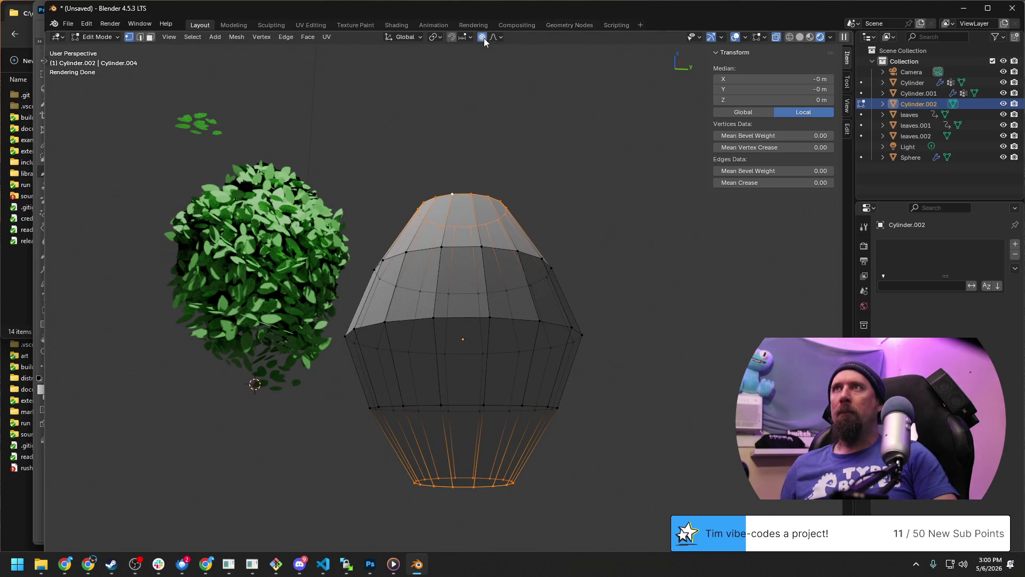
{"action": "key", "text": "s"}
{"action": "key", "text": "z"}
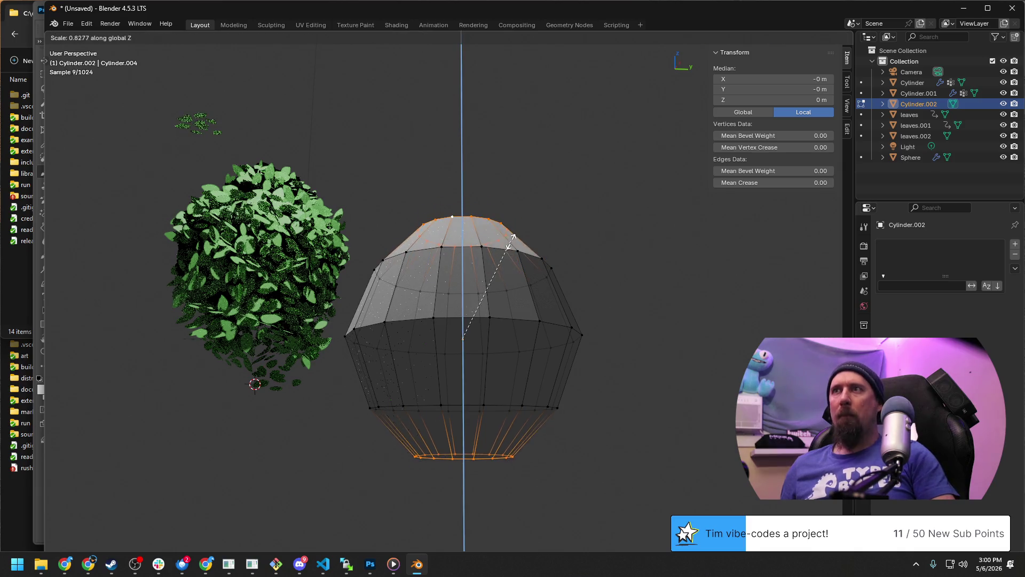
{"action": "left_click", "coordinate": [510, 253]}
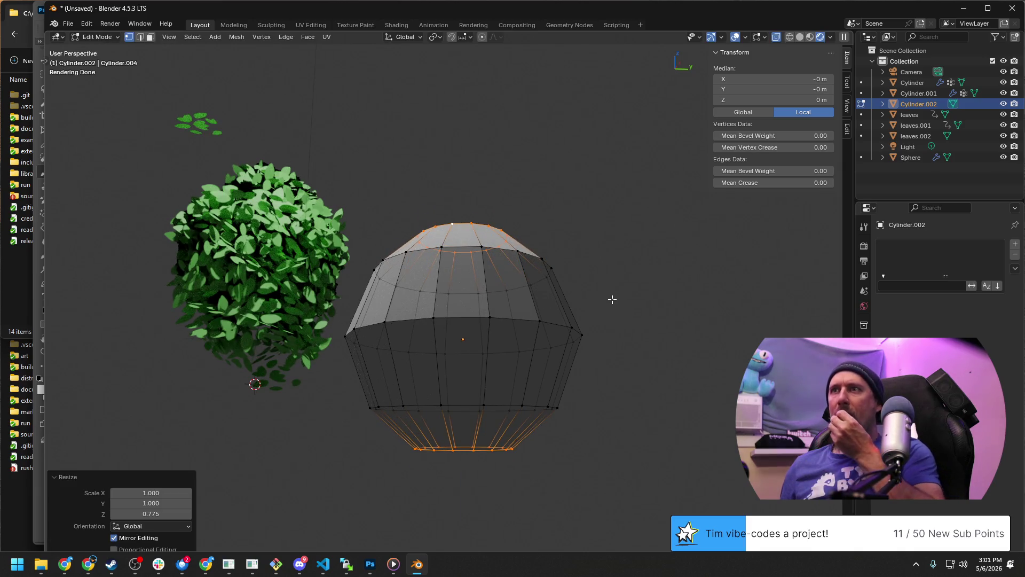
Leave Edit Mode, view the bulb from above, and return to the notes at step 3.
{"action": "mouse_move", "coordinate": [607, 241]}
{"action": "middle_mouse_down"}
{"action": "mouse_move", "coordinate": [577, 254]}
{"action": "mouse_move", "coordinate": [378, 206]}
{"action": "middle_mouse_up"}
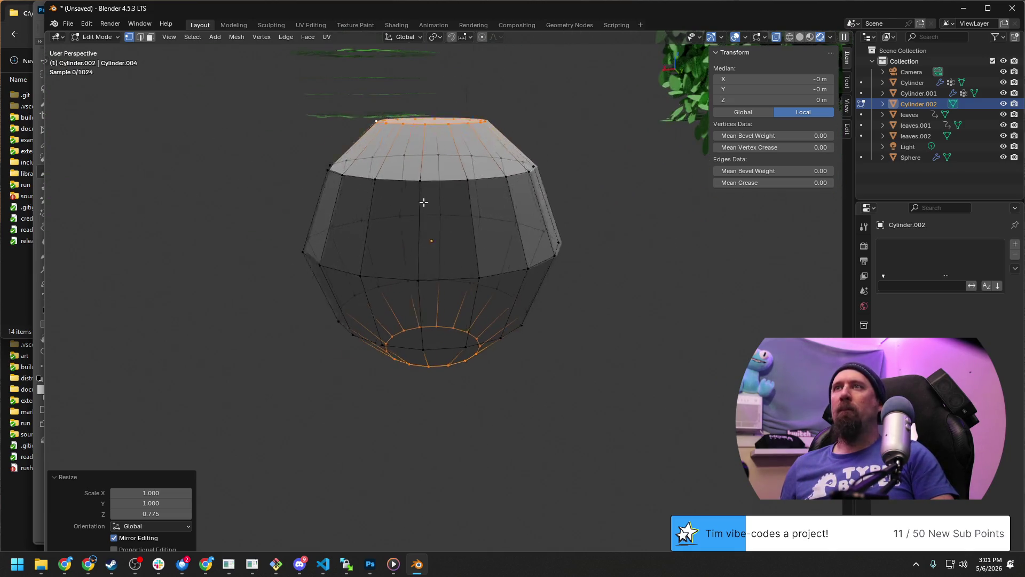
{"action": "scroll", "coordinate": [424, 201], "scroll_direction": "up", "scroll_amount": 2}
{"action": "key", "text": "Tab"}
{"action": "key", "text": "Tab"}
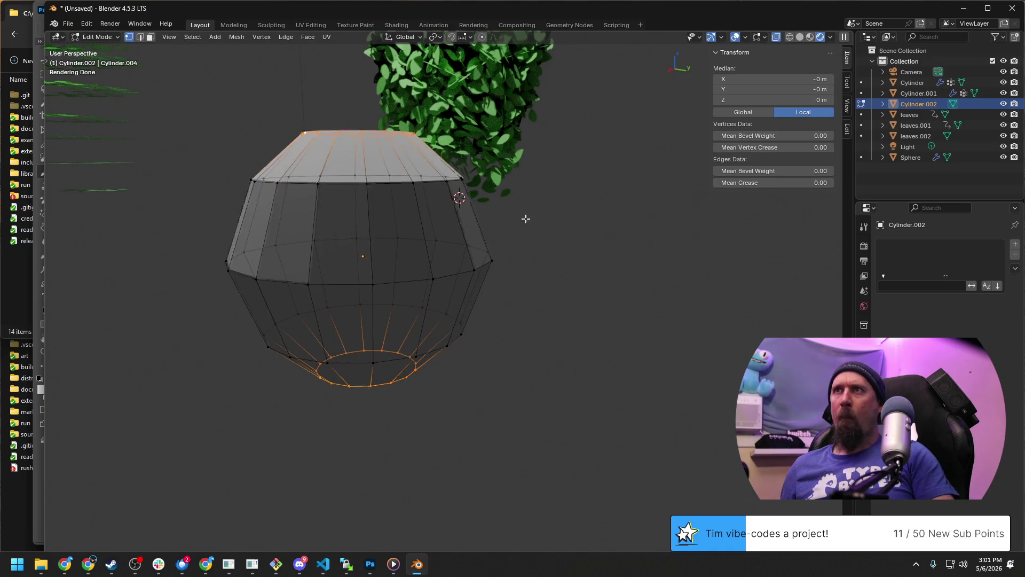
{"action": "mouse_move", "coordinate": [524, 218]}
{"action": "middle_mouse_down"}
{"action": "mouse_move", "coordinate": [476, 275]}
{"action": "mouse_move", "coordinate": [460, 243]}
{"action": "middle_mouse_up"}
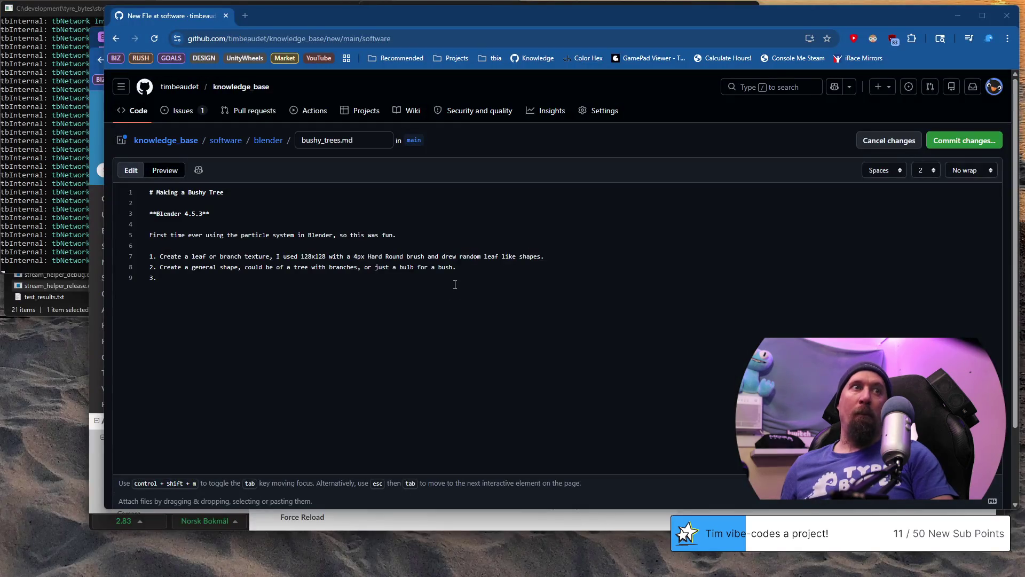
{"action": "left_click", "coordinate": [455, 284]}
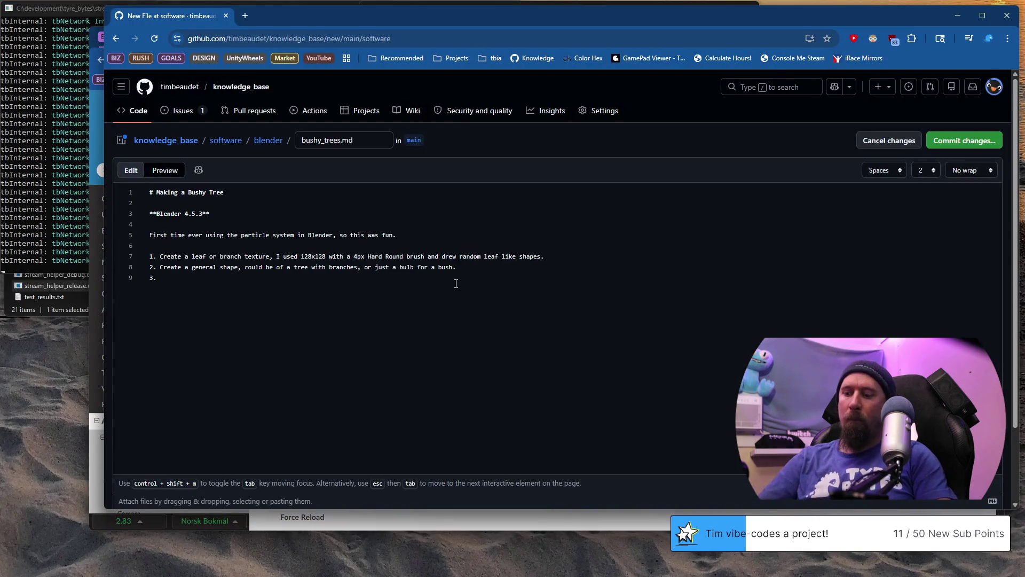
{"action": "type", "text": "Optional? Paint Weights, so the"}
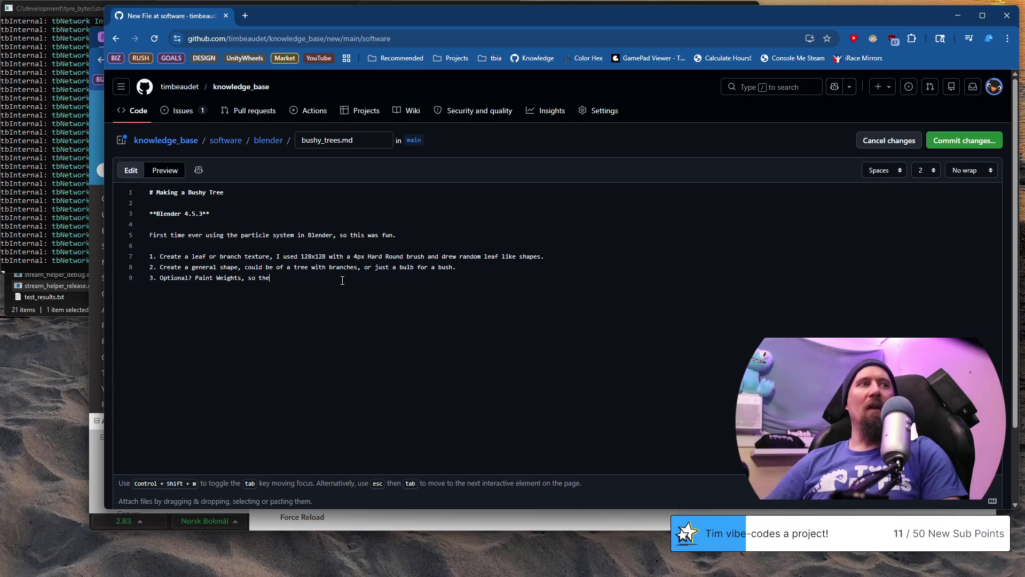
Finish step 3 on painting weights so branches are red and lower trunk blue, then switch back to Blender.
{"action": "key", "text": "BackSpace"}
{"action": "type", "text": "at the branches would be red and t"}
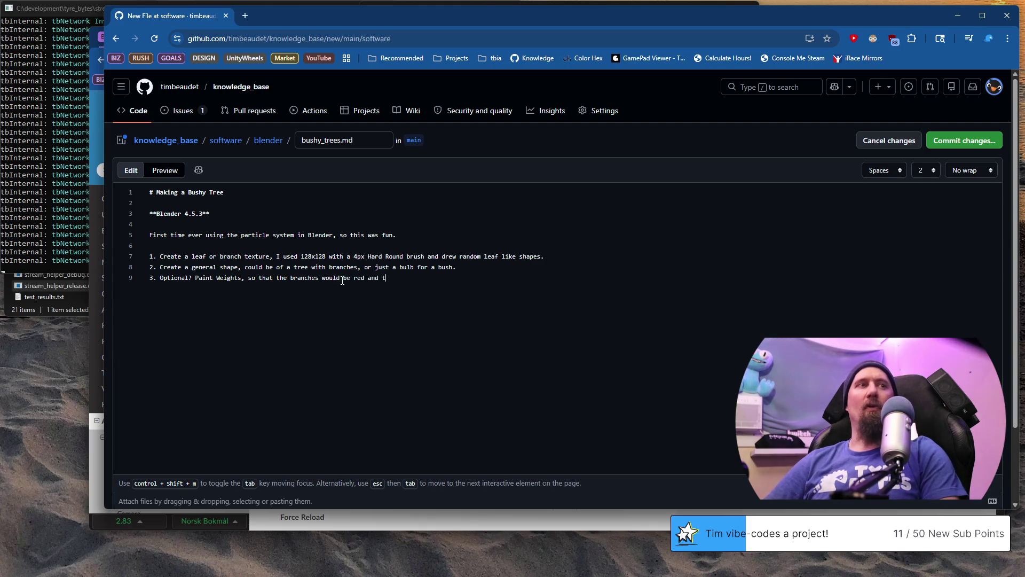
{"action": "type", "text": "lower trunk"}
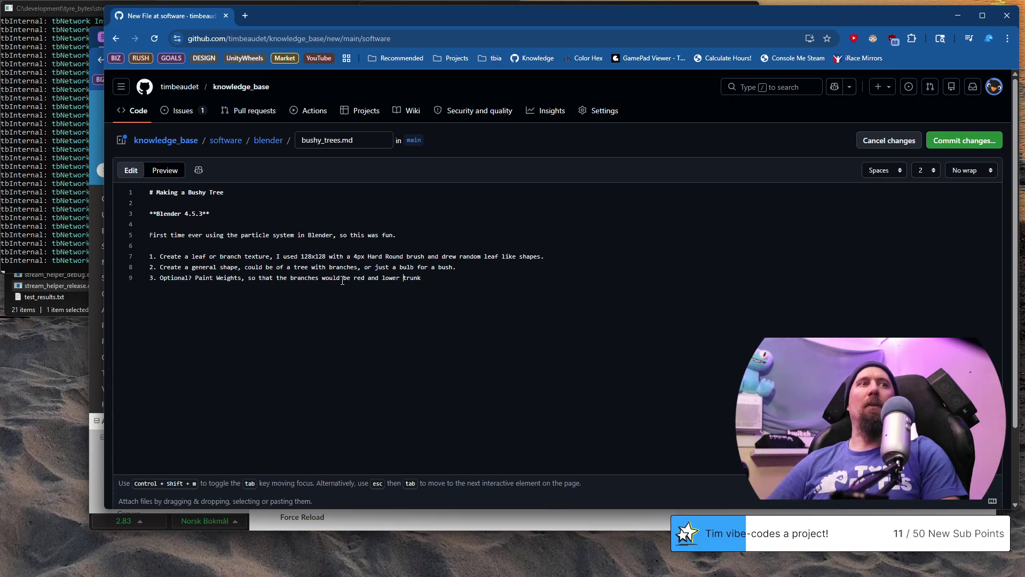
{"action": "key", "text": "End"}
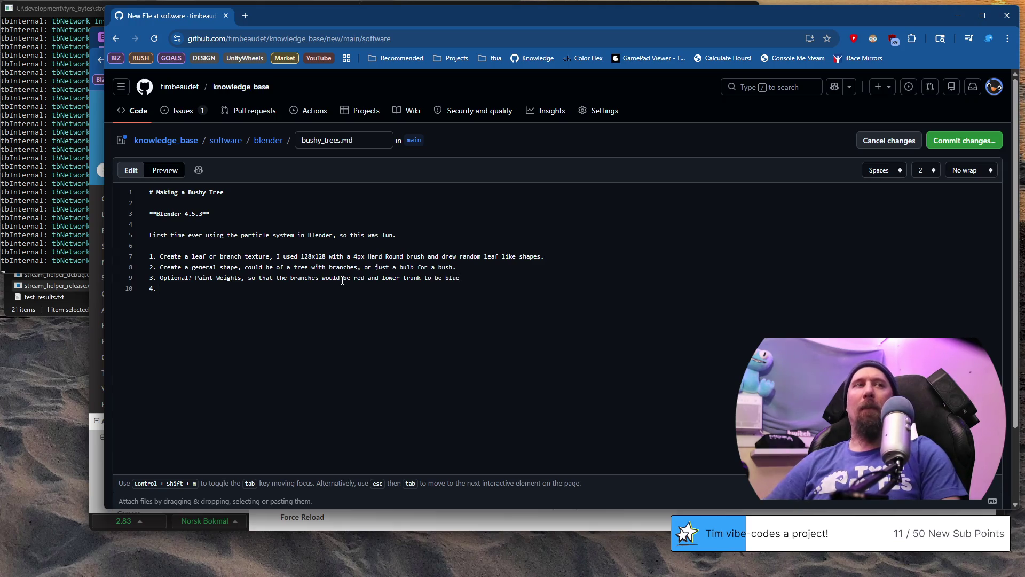
{"action": "key", "text": "alt+Tab"}
{"action": "middle_click_drag", "start_coordinate": [179, 277], "coordinate": [117, 230]}
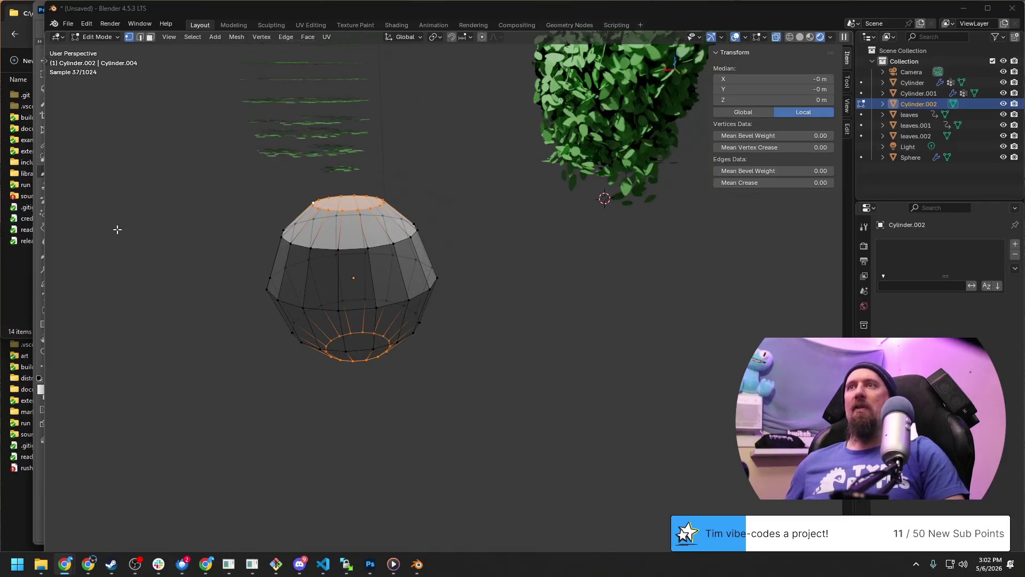
In face select, extrude three faces on the bulb's dome top into three branch columns.
{"action": "mouse_move", "coordinate": [370, 280]}
{"action": "middle_mouse_down"}
{"action": "mouse_move", "coordinate": [473, 256]}
{"action": "mouse_move", "coordinate": [532, 284]}
{"action": "middle_mouse_up"}
{"action": "key", "text": "3"}
{"action": "left_click", "coordinate": [482, 250]}
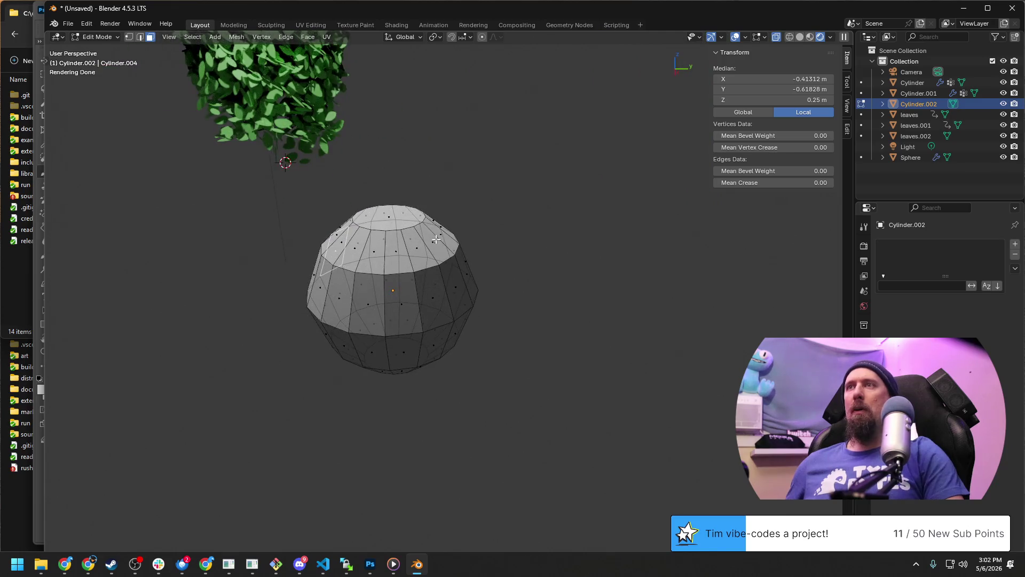
{"action": "left_click", "coordinate": [471, 259]}
{"action": "middle_click_drag", "start_coordinate": [471, 259], "coordinate": [378, 270]}
{"action": "left_click", "coordinate": [463, 234]}
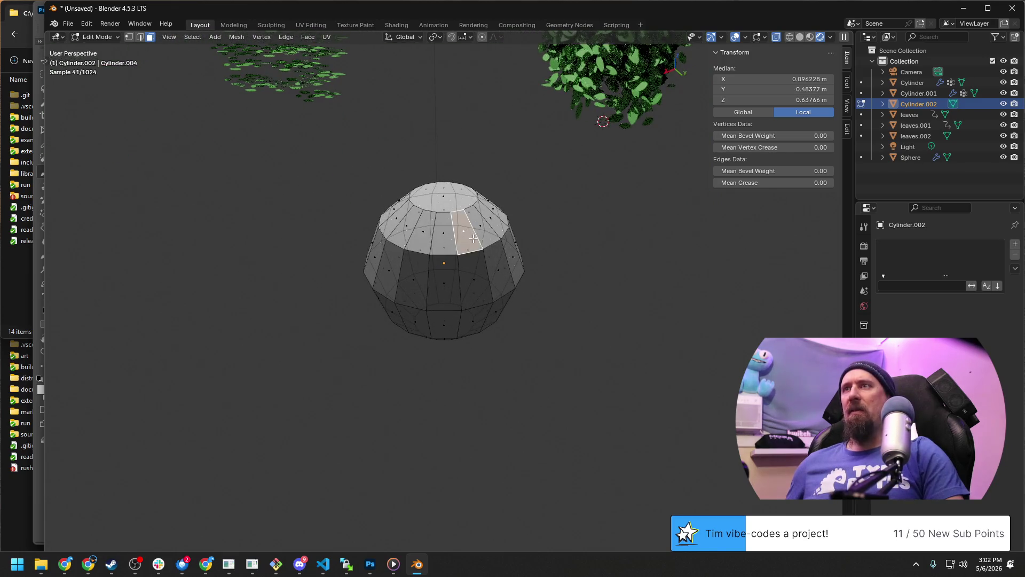
{"action": "mouse_move", "coordinate": [463, 234]}
{"action": "middle_mouse_down"}
{"action": "mouse_move", "coordinate": [477, 219]}
{"action": "mouse_move", "coordinate": [441, 206]}
{"action": "mouse_move", "coordinate": [556, 280]}
{"action": "mouse_move", "coordinate": [570, 236]}
{"action": "mouse_move", "coordinate": [457, 300]}
{"action": "middle_mouse_up"}
{"action": "key", "text": "e"}
{"action": "left_click", "coordinate": [589, 188]}
{"action": "mouse_move", "coordinate": [588, 188]}
{"action": "middle_mouse_down"}
{"action": "mouse_move", "coordinate": [445, 217]}
{"action": "mouse_move", "coordinate": [522, 177]}
{"action": "middle_mouse_up"}
{"action": "left_click", "coordinate": [446, 217]}
{"action": "key", "text": "e"}
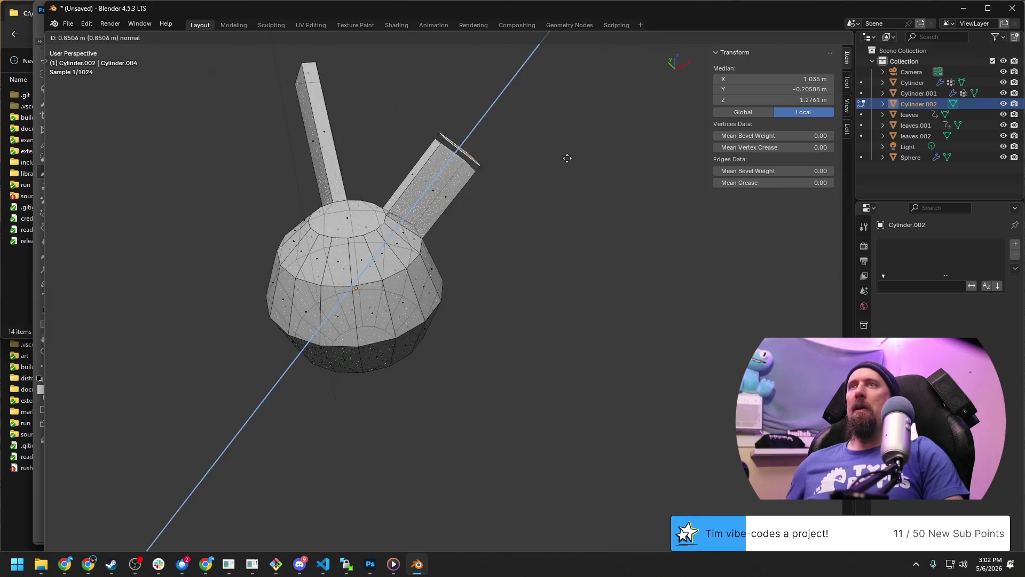
{"action": "left_click", "coordinate": [623, 118]}
{"action": "middle_click_drag", "start_coordinate": [469, 246], "coordinate": [403, 215]}
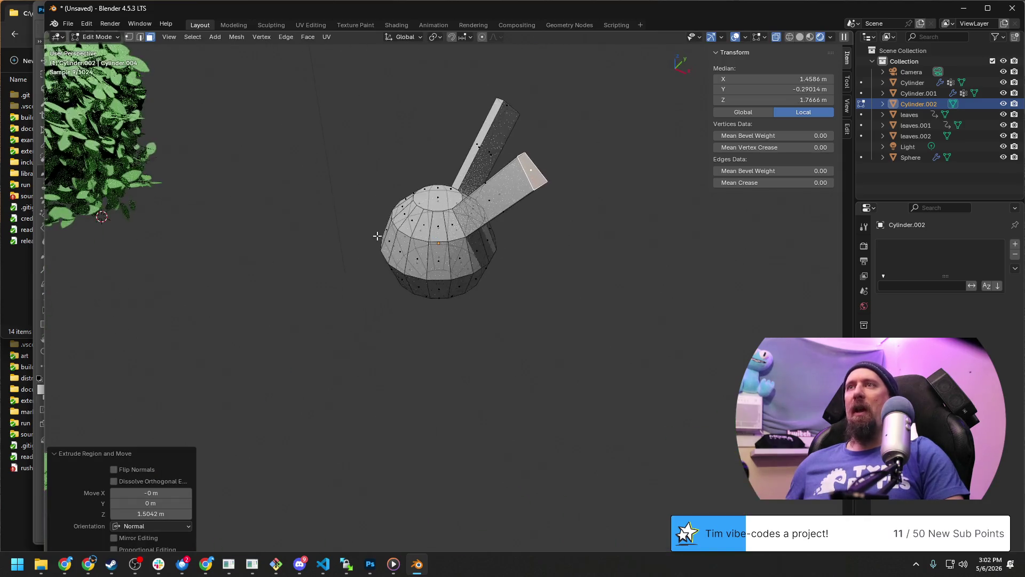
{"action": "left_click", "coordinate": [403, 215]}
{"action": "key", "text": "e"}
{"action": "left_click", "coordinate": [321, 143]}
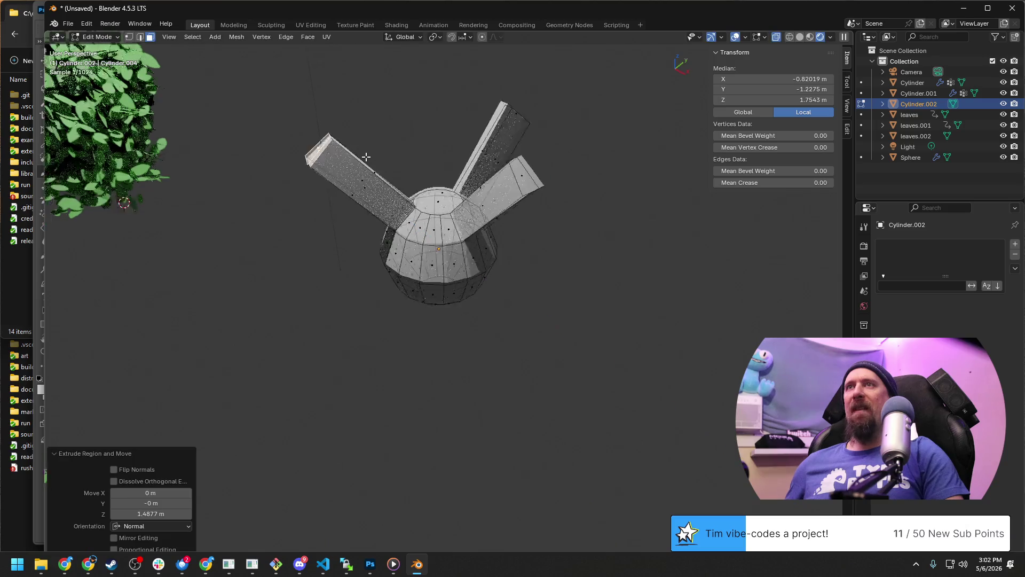
Add an edge loop across the left branch, then rotate and shift its upper tip to bend it outward.
{"action": "middle_click_drag", "start_coordinate": [321, 143], "coordinate": [351, 155]}
{"action": "key", "text": "ctrl+r"}
{"action": "left_click", "coordinate": [353, 172]}
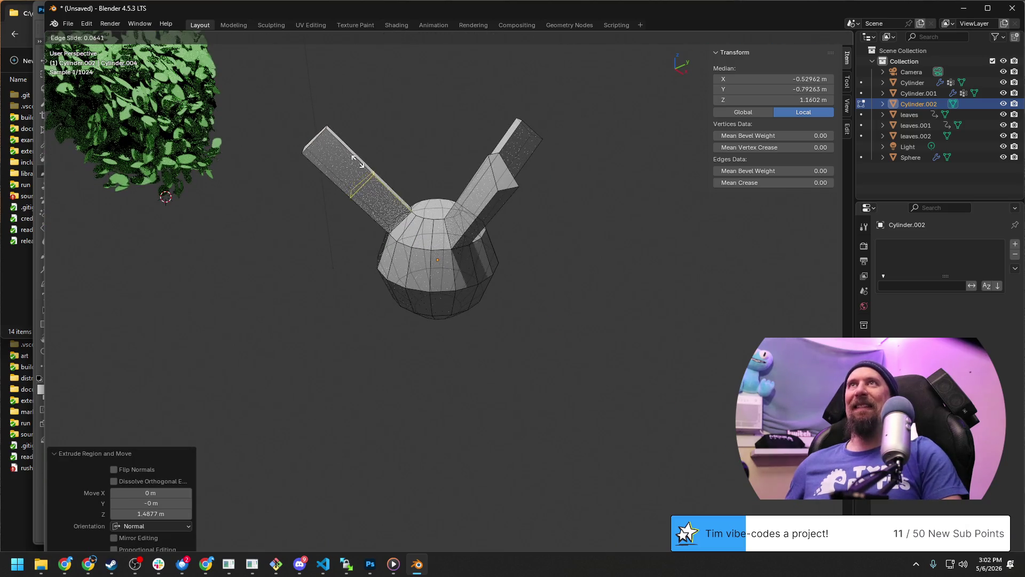
{"action": "left_click", "coordinate": [309, 143]}
{"action": "middle_click_drag", "start_coordinate": [309, 143], "coordinate": [317, 136]}
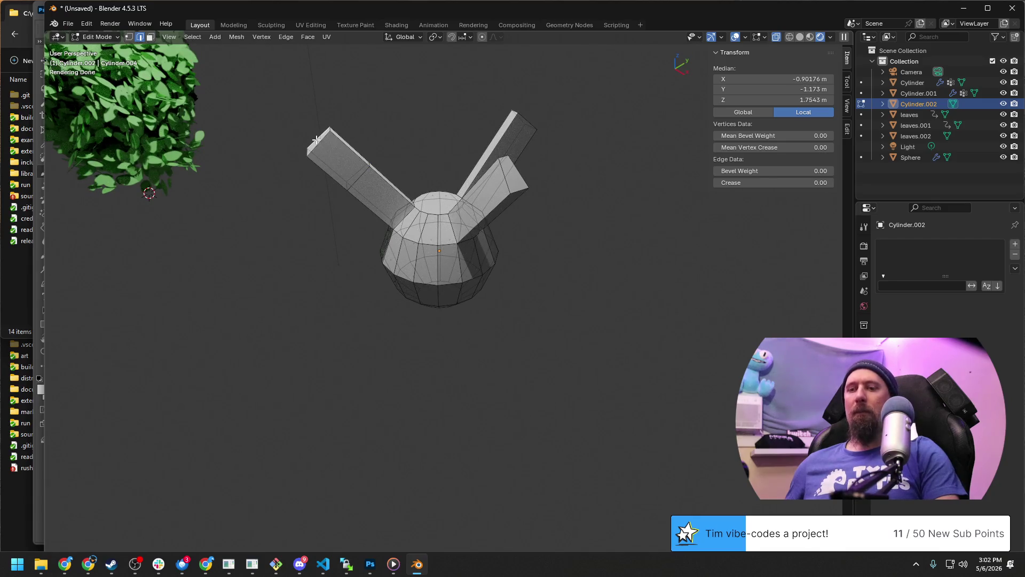
{"action": "left_click", "coordinate": [316, 140]}
{"action": "key", "text": "r"}
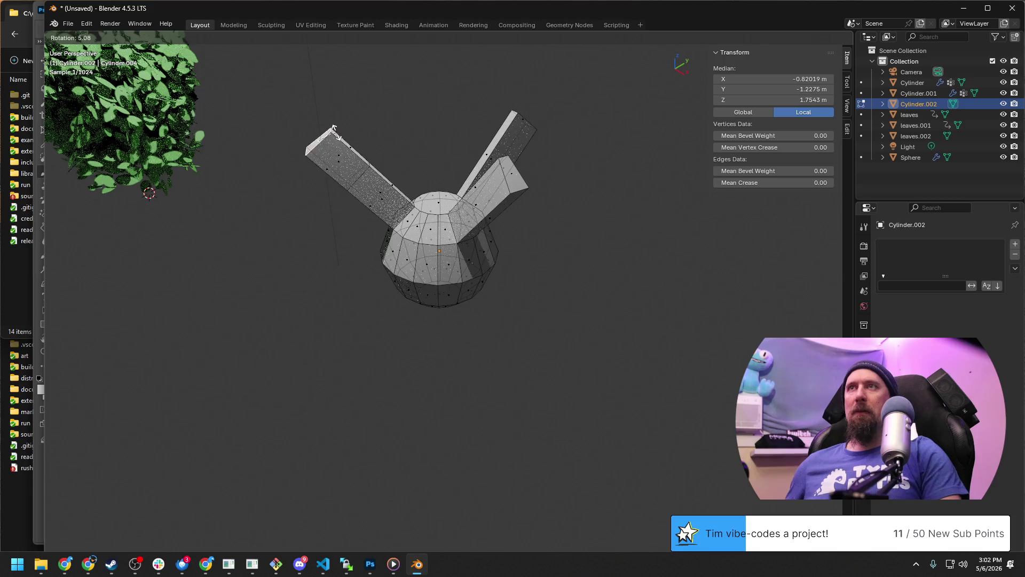
{"action": "left_click", "coordinate": [362, 138]}
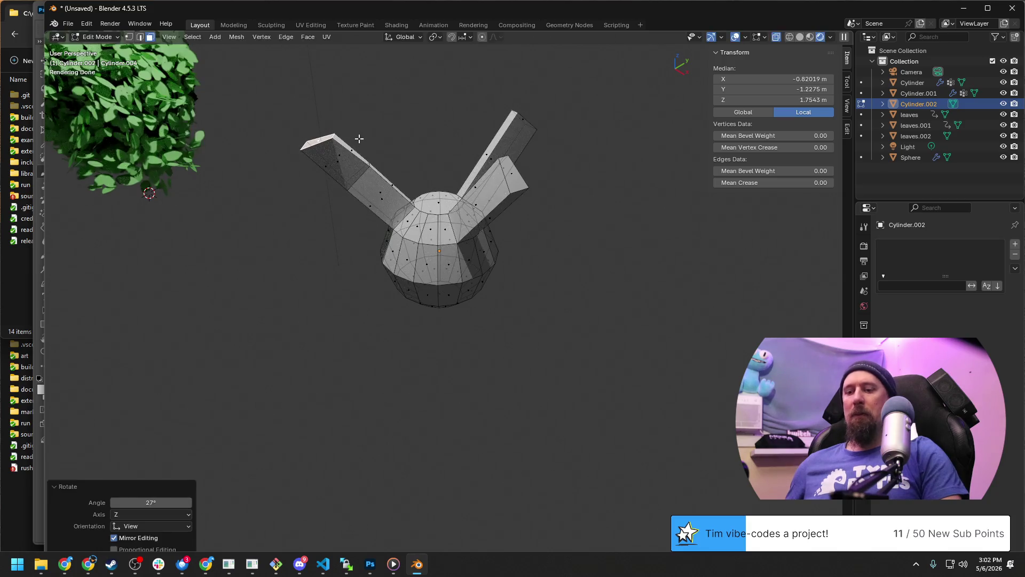
{"action": "key", "text": "g"}
{"action": "key", "text": "shift+z"}
{"action": "left_click", "coordinate": [399, 128]}
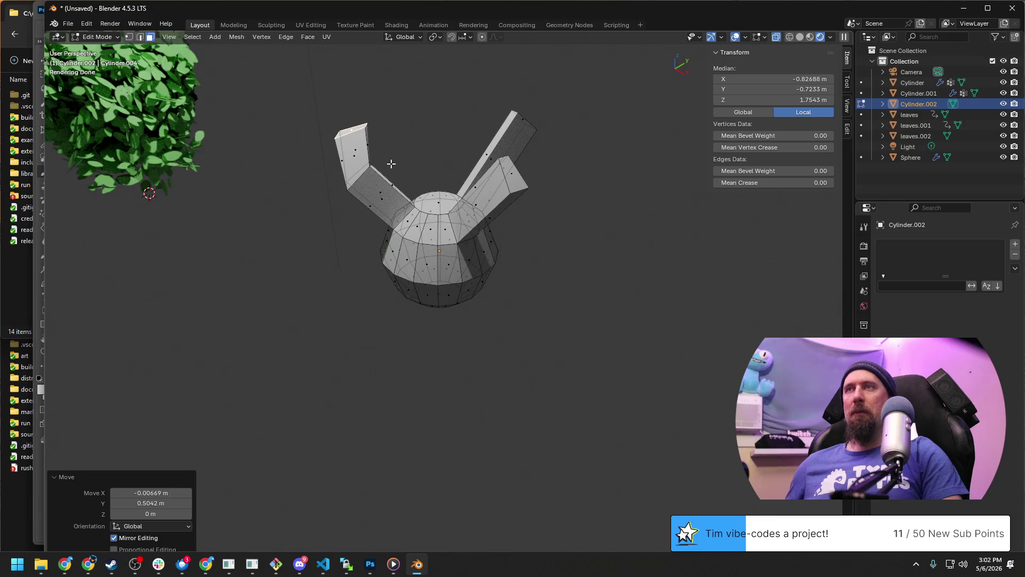
{"action": "middle_click_drag", "start_coordinate": [391, 164], "coordinate": [417, 178]}
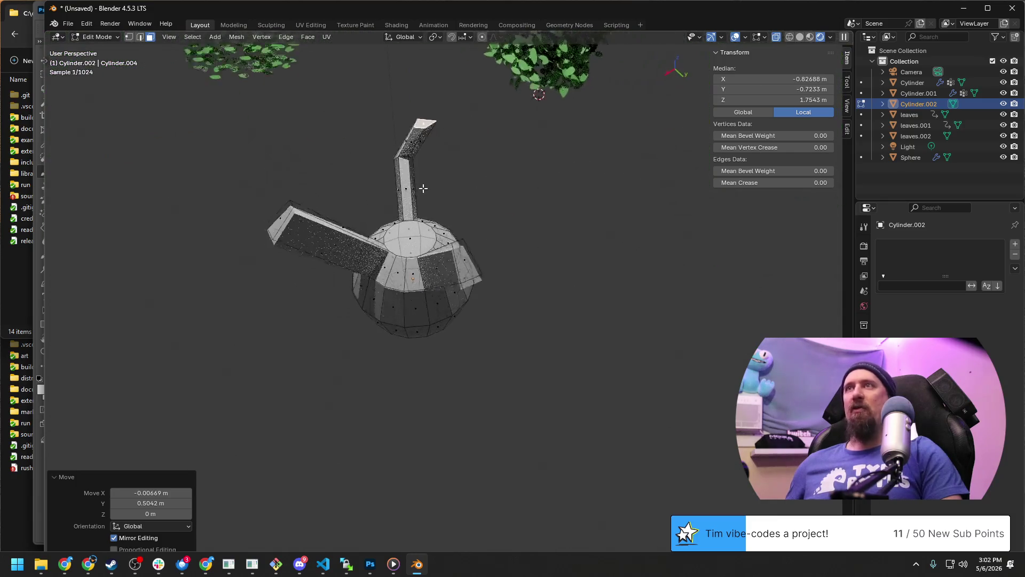
{"action": "key", "text": "g"}
{"action": "left_click", "coordinate": [406, 149]}
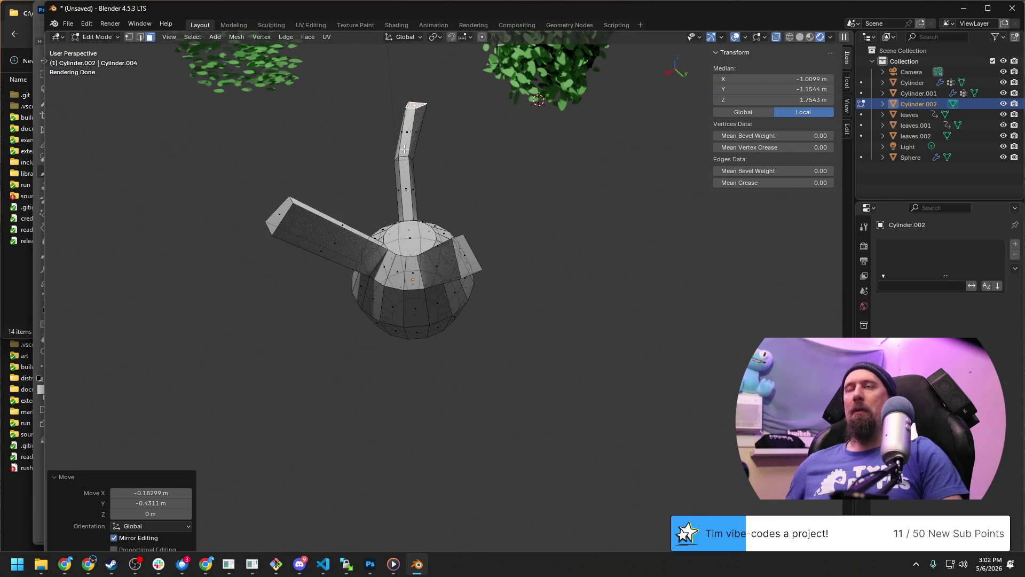
{"action": "left_click", "coordinate": [400, 102]}
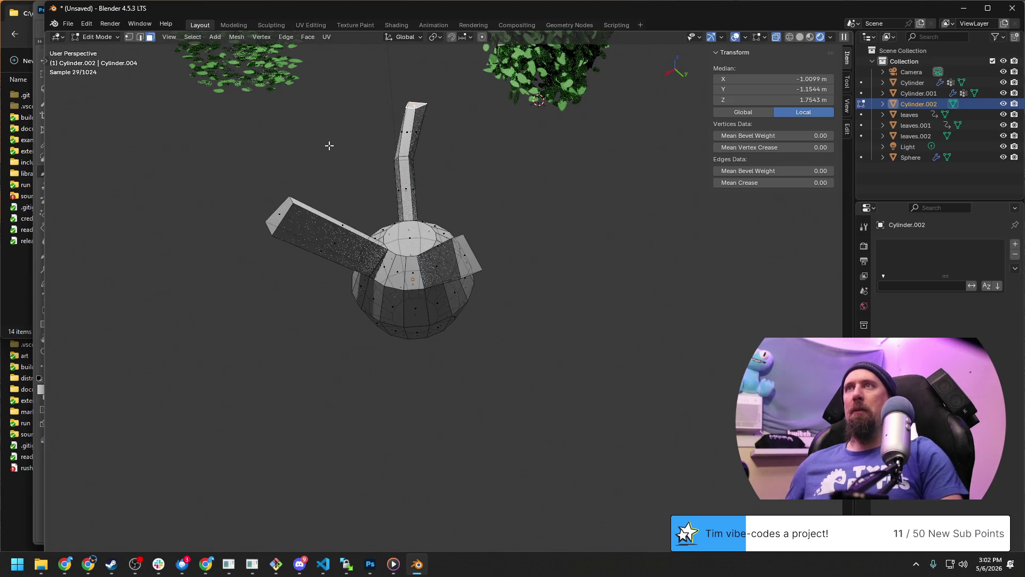
Move the left branch tip vertically and freely, then place a second edge loop on that branch.
{"action": "mouse_move", "coordinate": [327, 145]}
{"action": "middle_mouse_down"}
{"action": "mouse_move", "coordinate": [474, 144]}
{"action": "mouse_move", "coordinate": [321, 172]}
{"action": "mouse_move", "coordinate": [309, 144]}
{"action": "mouse_move", "coordinate": [361, 152]}
{"action": "mouse_move", "coordinate": [444, 199]}
{"action": "mouse_move", "coordinate": [420, 199]}
{"action": "mouse_move", "coordinate": [429, 294]}
{"action": "mouse_move", "coordinate": [377, 227]}
{"action": "middle_mouse_up"}
{"action": "key", "text": "g"}
{"action": "key", "text": "z"}
{"action": "left_click", "coordinate": [316, 119]}
{"action": "key", "text": "g"}
{"action": "left_click", "coordinate": [431, 174]}
{"action": "scroll", "coordinate": [428, 293], "scroll_direction": "up", "scroll_amount": 3}
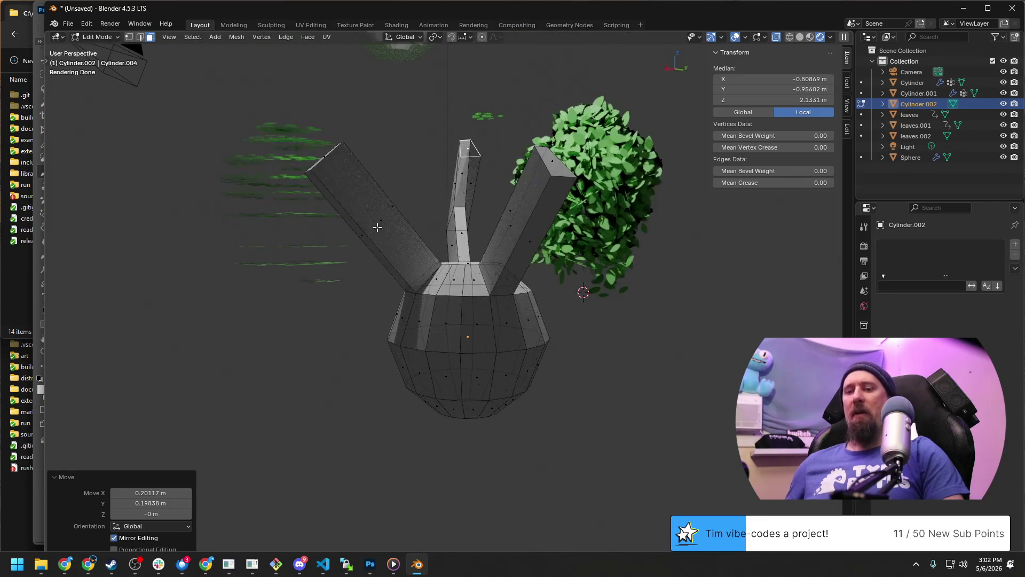
{"action": "left_click", "coordinate": [377, 227]}
{"action": "left_click", "coordinate": [390, 245]}
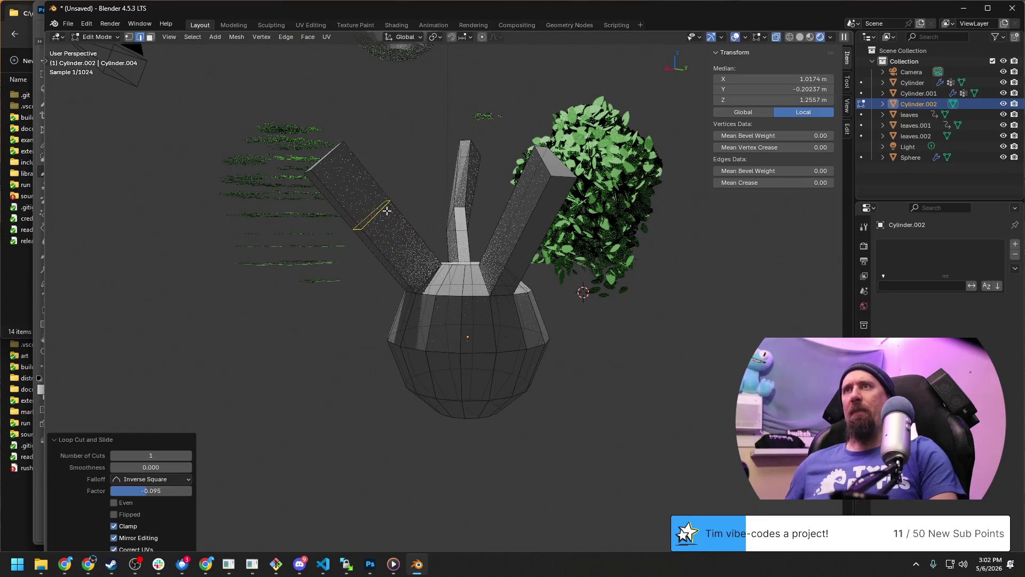
{"action": "mouse_move", "coordinate": [412, 265]}
{"action": "middle_mouse_down"}
{"action": "mouse_move", "coordinate": [371, 294]}
{"action": "mouse_move", "coordinate": [343, 215]}
{"action": "middle_mouse_up"}
{"action": "key", "text": "3"}
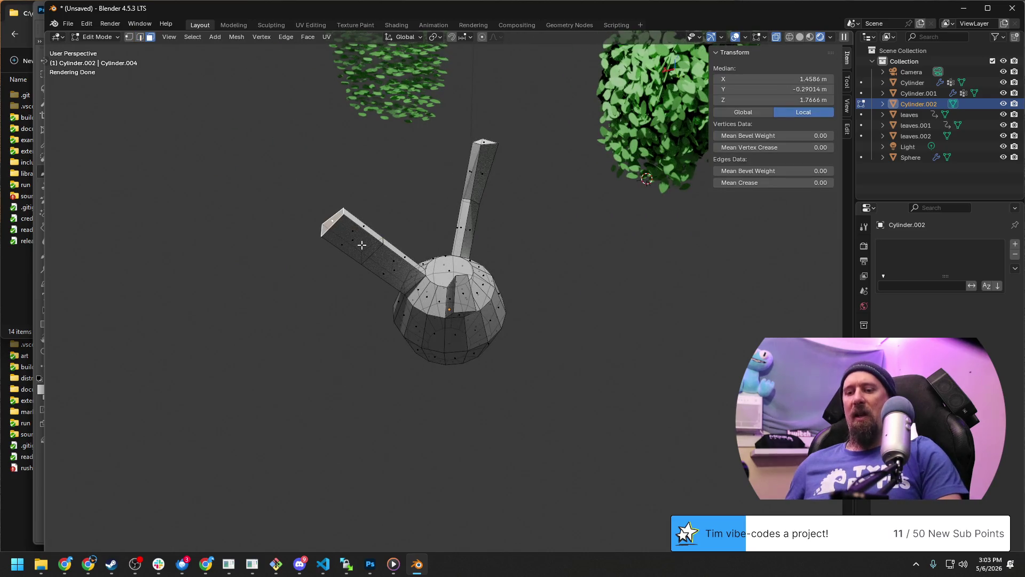
Tilt, raise and shift the left branch's end face into an angled arm, then return to Object Mode.
{"action": "mouse_move", "coordinate": [361, 245]}
{"action": "middle_mouse_down"}
{"action": "mouse_move", "coordinate": [339, 257]}
{"action": "mouse_move", "coordinate": [342, 247]}
{"action": "middle_mouse_up"}
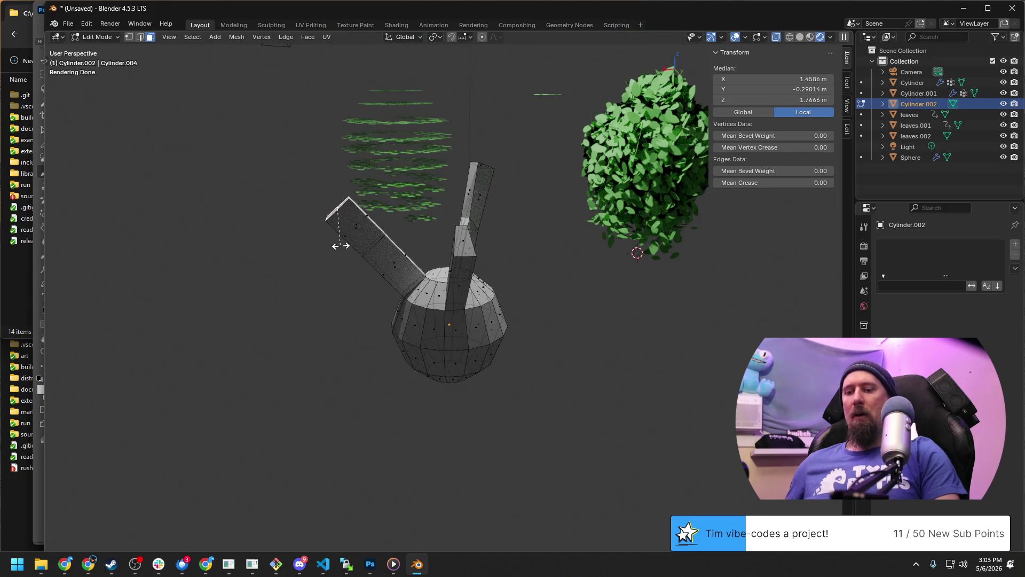
{"action": "key", "text": "r"}
{"action": "left_click", "coordinate": [330, 221]}
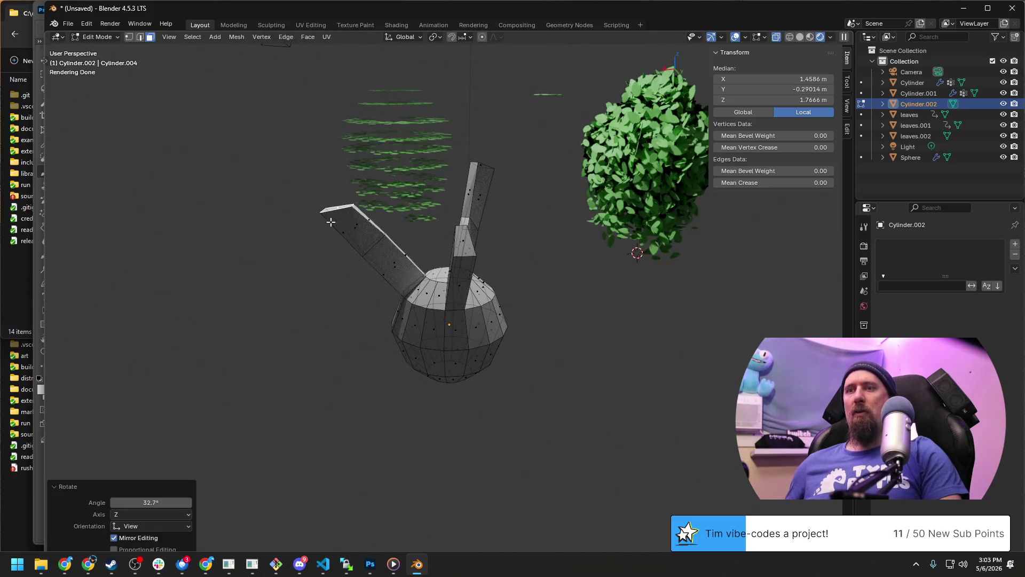
{"action": "key", "text": "shift+z"}
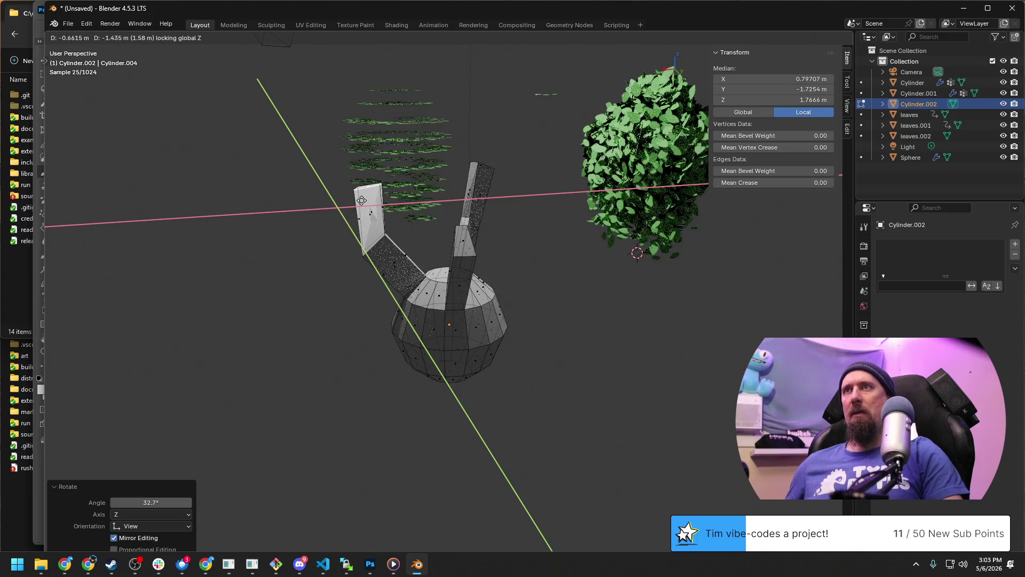
{"action": "left_click", "coordinate": [355, 208]}
{"action": "middle_click_drag", "start_coordinate": [356, 207], "coordinate": [456, 258]}
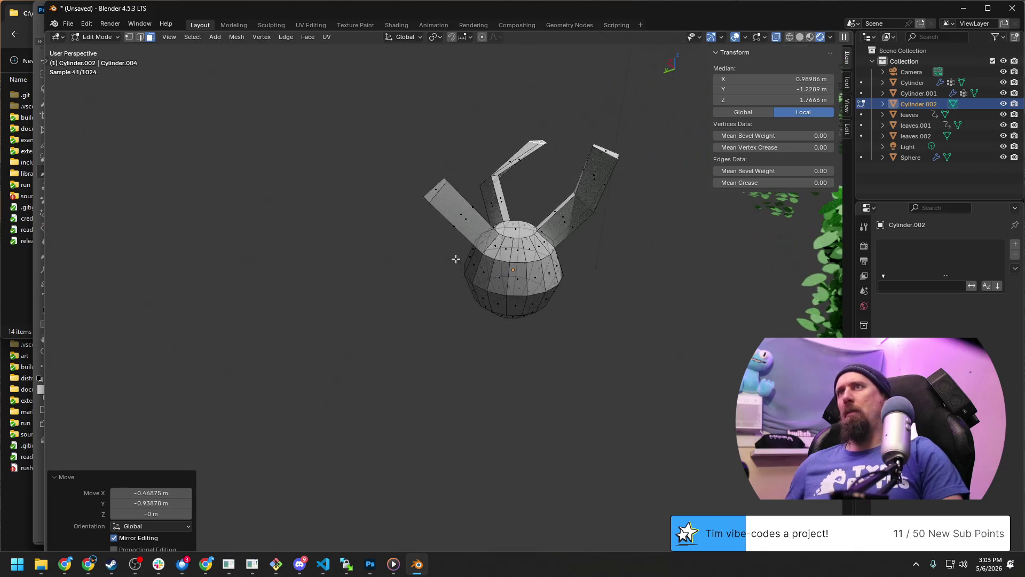
{"action": "key", "text": "g"}
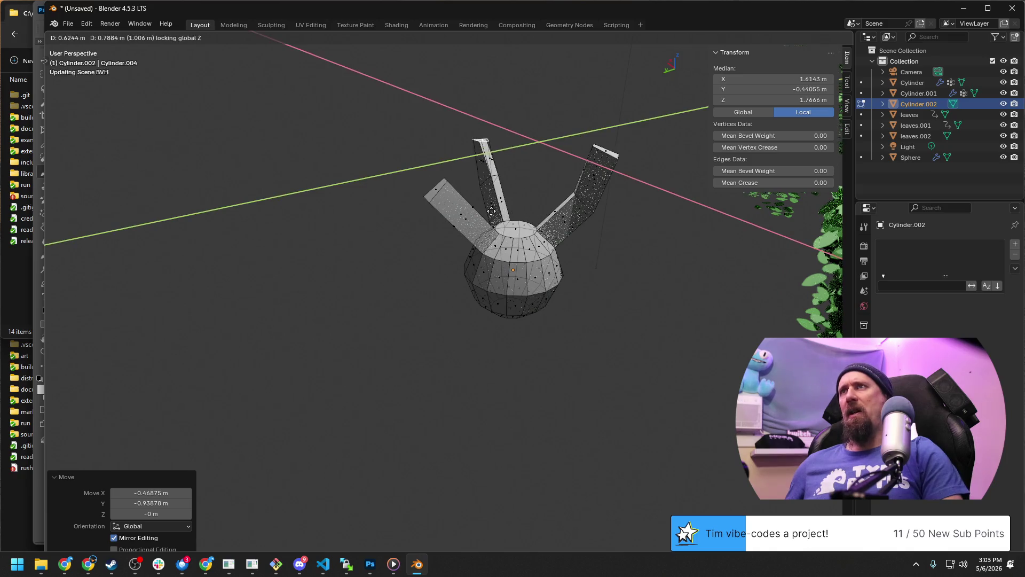
{"action": "left_click", "coordinate": [495, 211]}
{"action": "middle_click_drag", "start_coordinate": [496, 211], "coordinate": [454, 212]}
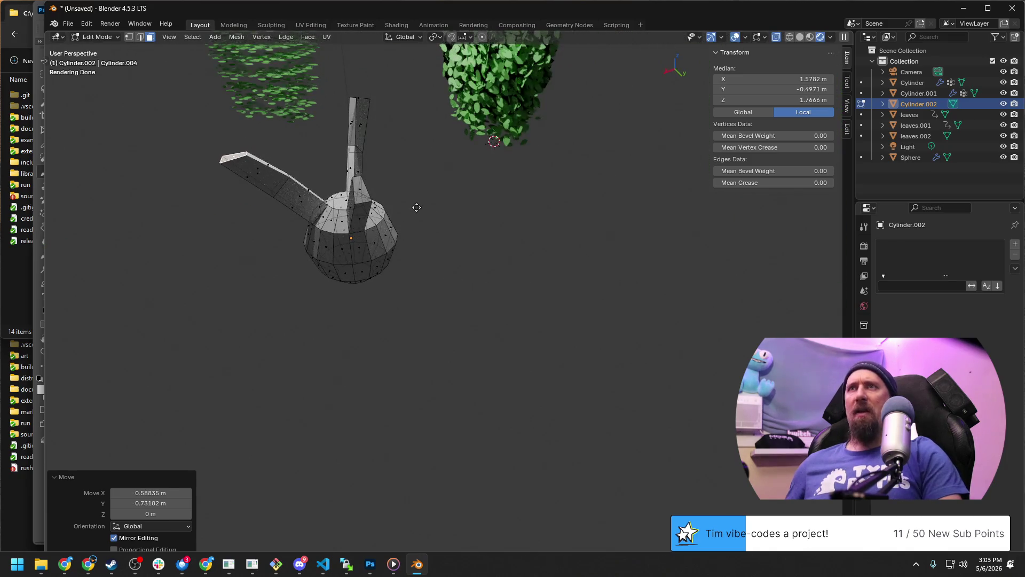
{"action": "key", "text": "g"}
{"action": "key", "text": "z"}
{"action": "key", "text": "g"}
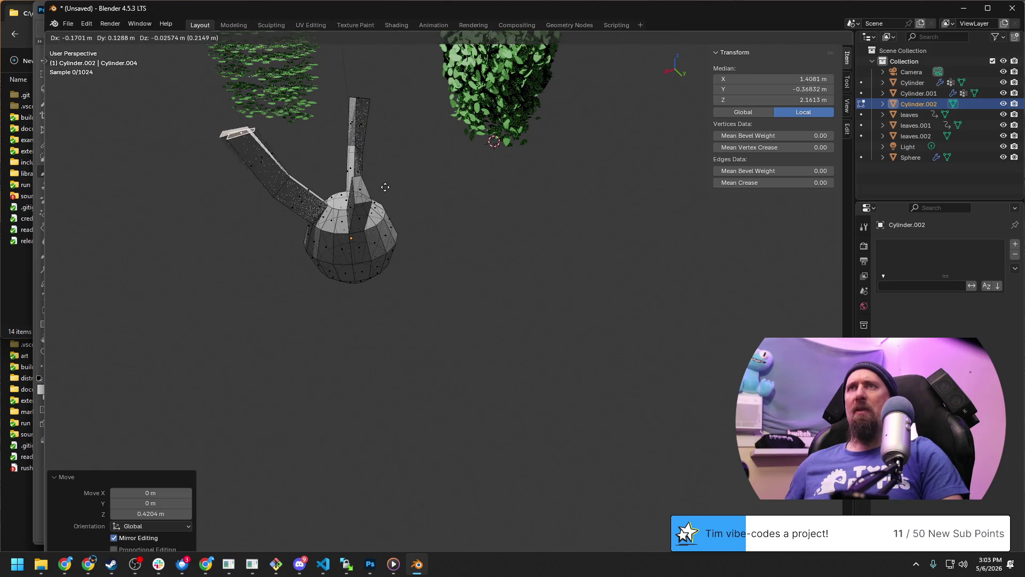
{"action": "left_click", "coordinate": [410, 187]}
{"action": "middle_click_drag", "start_coordinate": [410, 188], "coordinate": [261, 198]}
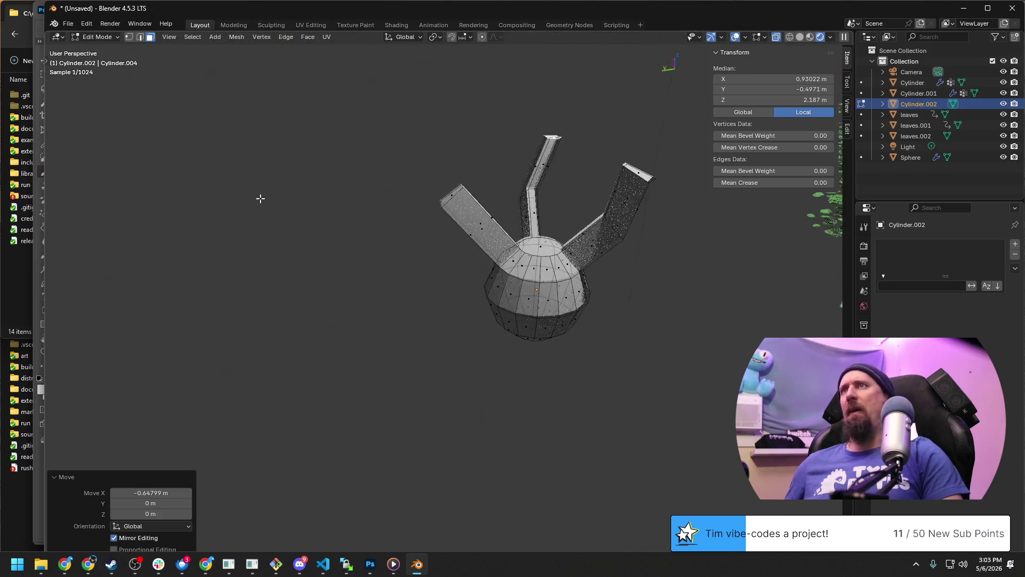
{"action": "middle_click_drag", "start_coordinate": [585, 264], "coordinate": [578, 268]}
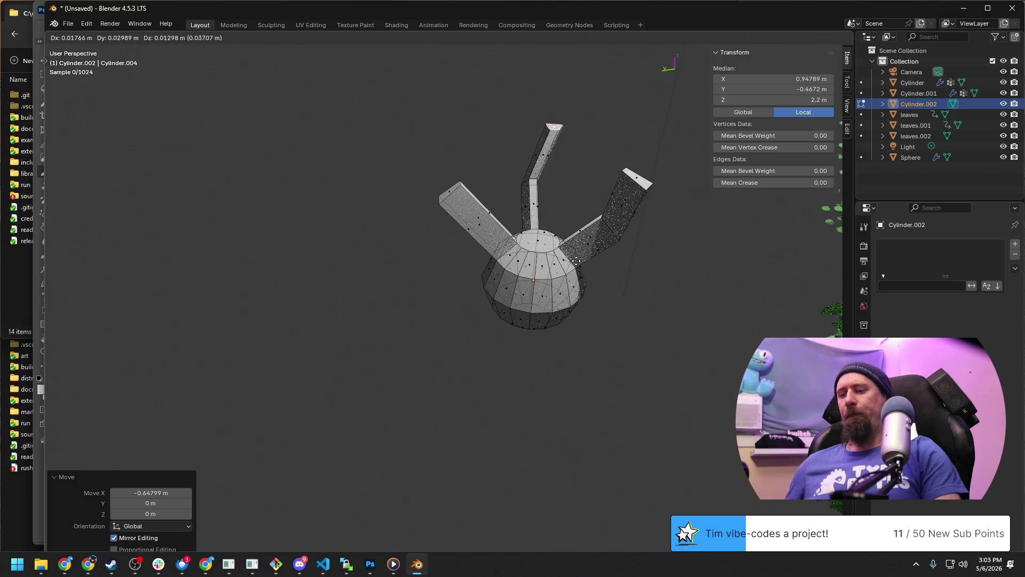
{"action": "left_click", "coordinate": [558, 259]}
{"action": "key", "text": "Tab"}
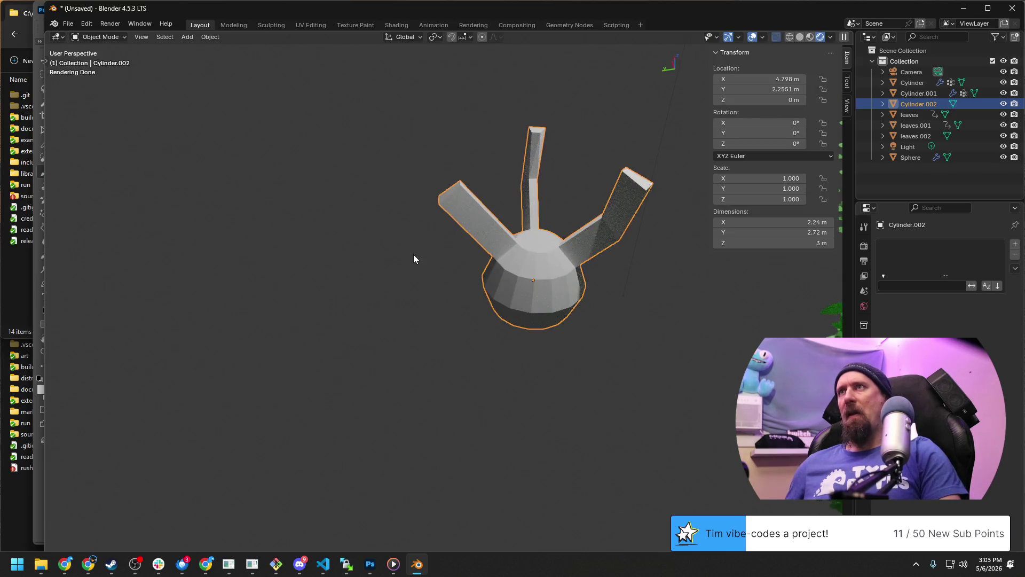
Place a loop cut at factor 0.248 along the left branch arm and leave Edit Mode.
{"action": "mouse_move", "coordinate": [414, 253]}
{"action": "middle_mouse_down"}
{"action": "mouse_move", "coordinate": [513, 245]}
{"action": "mouse_move", "coordinate": [503, 248]}
{"action": "middle_mouse_up"}
{"action": "scroll", "coordinate": [483, 241], "scroll_direction": "up", "scroll_amount": 3}
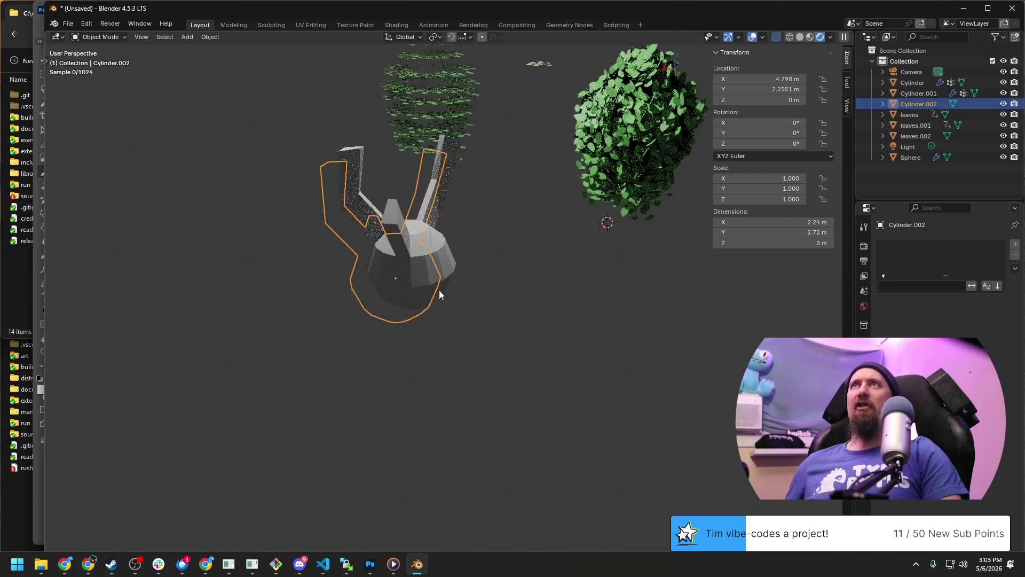
{"action": "scroll", "coordinate": [401, 315], "scroll_direction": "up", "scroll_amount": 3}
{"action": "mouse_move", "coordinate": [439, 327]}
{"action": "middle_mouse_down"}
{"action": "mouse_move", "coordinate": [366, 291]}
{"action": "mouse_move", "coordinate": [343, 213]}
{"action": "middle_mouse_up"}
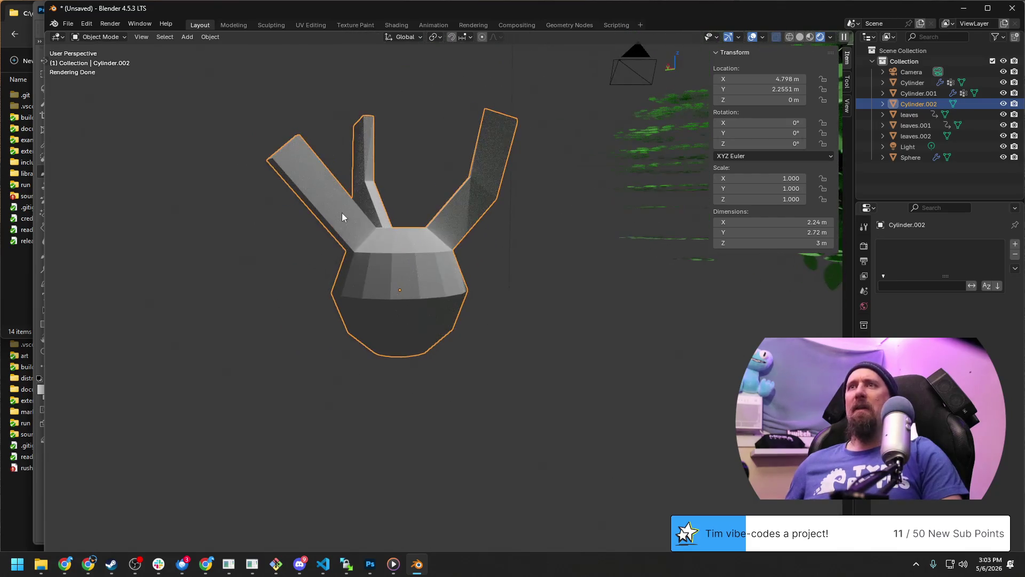
{"action": "key", "text": "Tab"}
{"action": "key", "text": "ctrl+r"}
{"action": "left_click", "coordinate": [327, 192]}
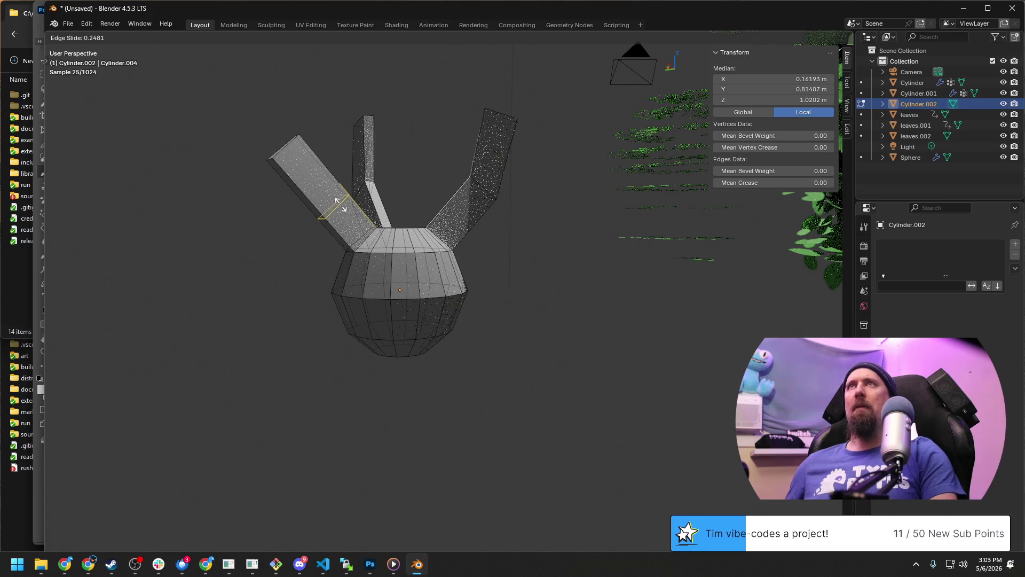
{"action": "left_click", "coordinate": [339, 203]}
{"action": "middle_click_drag", "start_coordinate": [424, 275], "coordinate": [424, 356]}
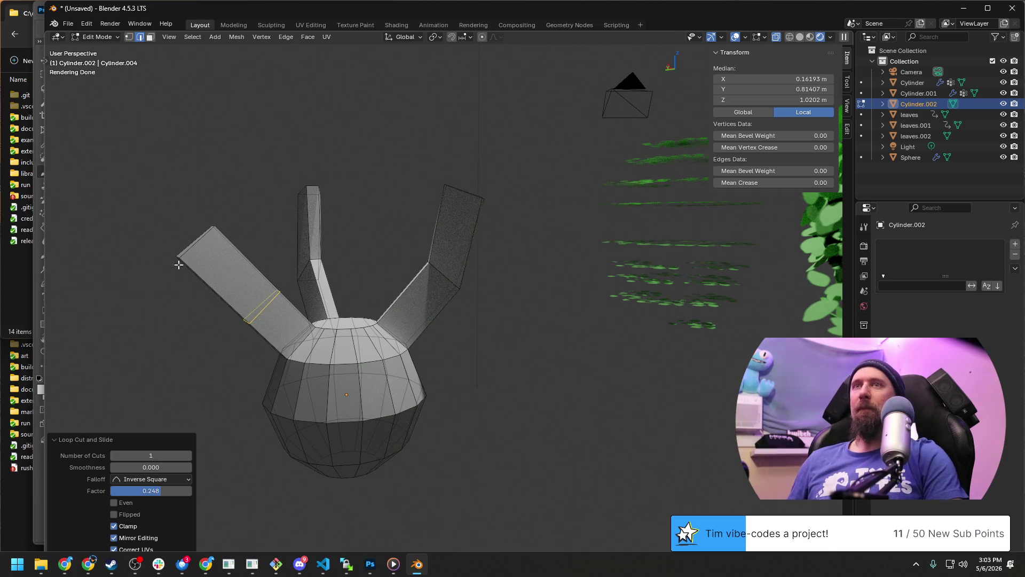
{"action": "mouse_move", "coordinate": [204, 256]}
{"action": "middle_mouse_down"}
{"action": "mouse_move", "coordinate": [462, 403]}
{"action": "mouse_move", "coordinate": [546, 302]}
{"action": "mouse_move", "coordinate": [458, 305]}
{"action": "mouse_move", "coordinate": [473, 260]}
{"action": "mouse_move", "coordinate": [383, 212]}
{"action": "mouse_move", "coordinate": [517, 274]}
{"action": "middle_mouse_up"}
{"action": "scroll", "coordinate": [463, 404], "scroll_direction": "up", "scroll_amount": 3}
{"action": "scroll", "coordinate": [468, 257], "scroll_direction": "down", "scroll_amount": 3}
{"action": "key", "text": "Tab"}
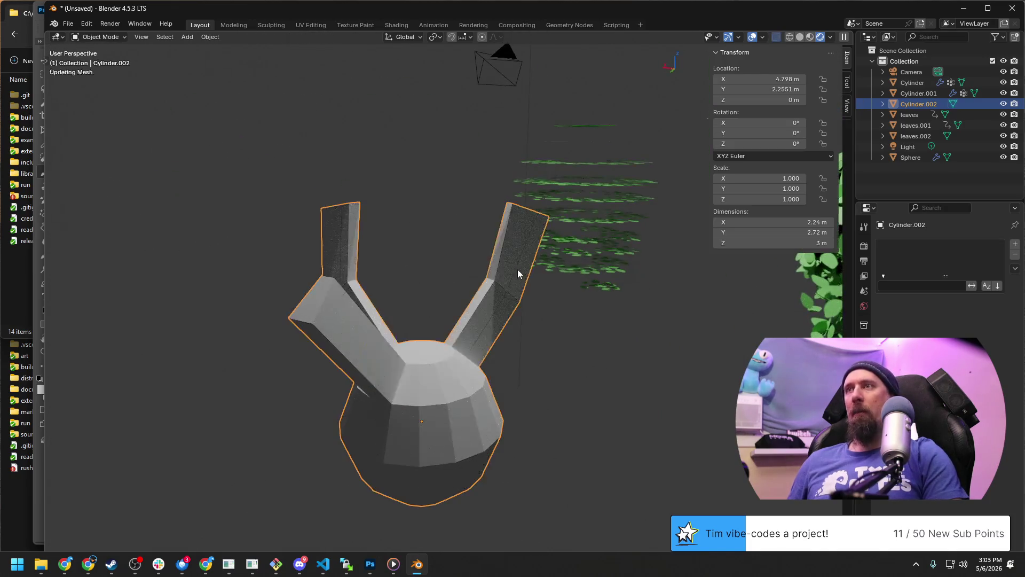
Add loop cuts across the right arm and select the end face of a branch arm.
{"action": "key", "text": "Tab"}
{"action": "key", "text": "ctrl+r"}
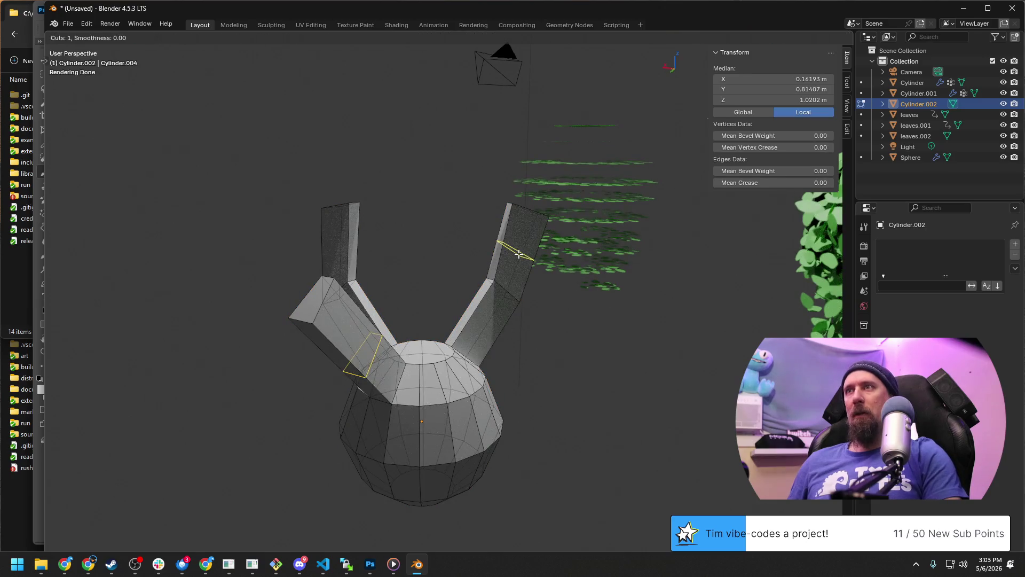
{"action": "left_click", "coordinate": [518, 254]}
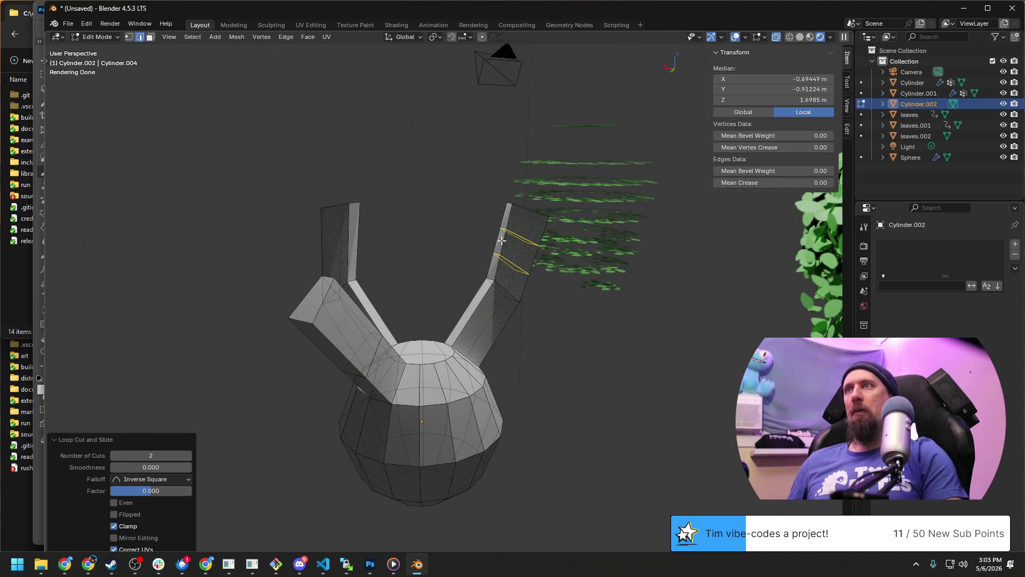
{"action": "key", "text": "ctrl+z"}
{"action": "mouse_move", "coordinate": [519, 254]}
{"action": "middle_mouse_down"}
{"action": "mouse_move", "coordinate": [568, 297]}
{"action": "mouse_move", "coordinate": [553, 288]}
{"action": "middle_mouse_up"}
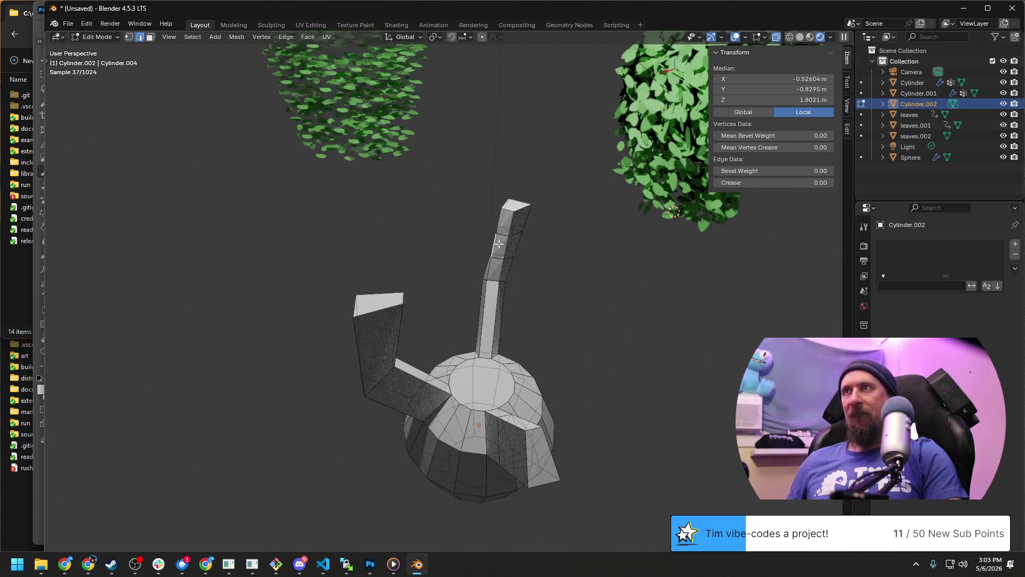
{"action": "left_click", "coordinate": [517, 252]}
{"action": "middle_click_drag", "start_coordinate": [518, 253], "coordinate": [474, 245]}
Extrude the end face, rotate the new segment excluding Z, and extrude a second angled segment.
{"action": "key", "text": "e"}
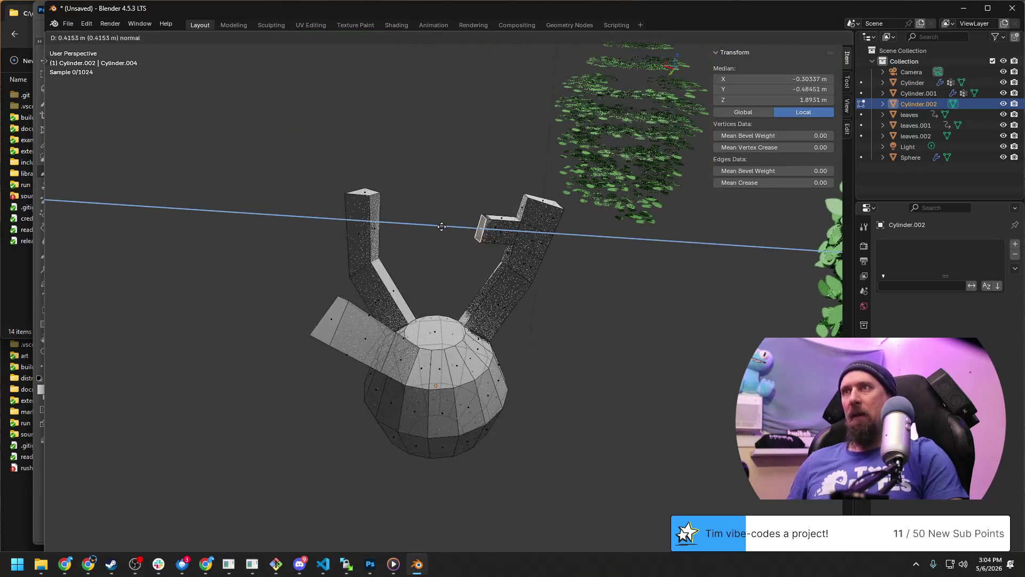
{"action": "left_click", "coordinate": [438, 221]}
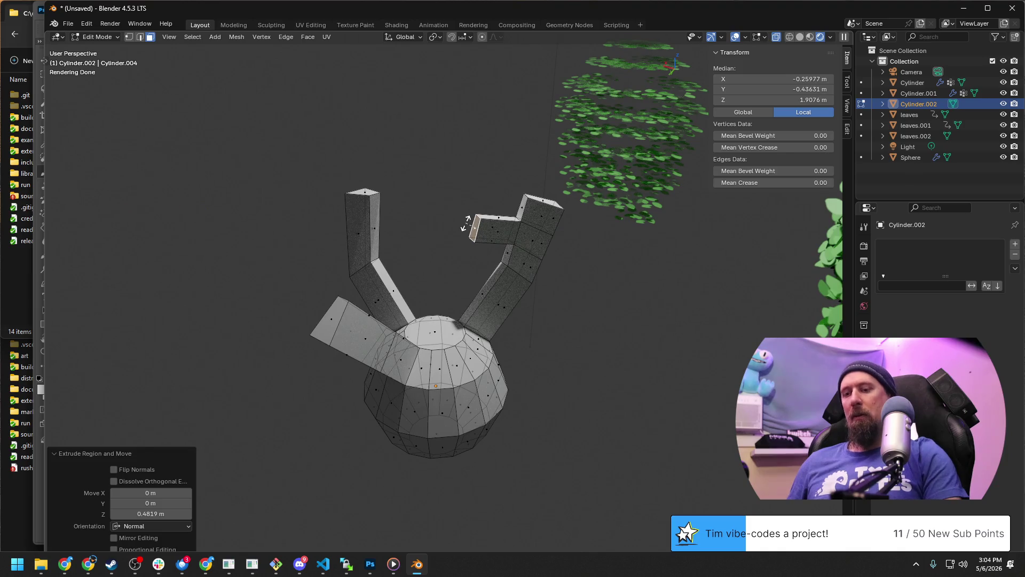
{"action": "key", "text": "r"}
{"action": "key", "text": "z"}
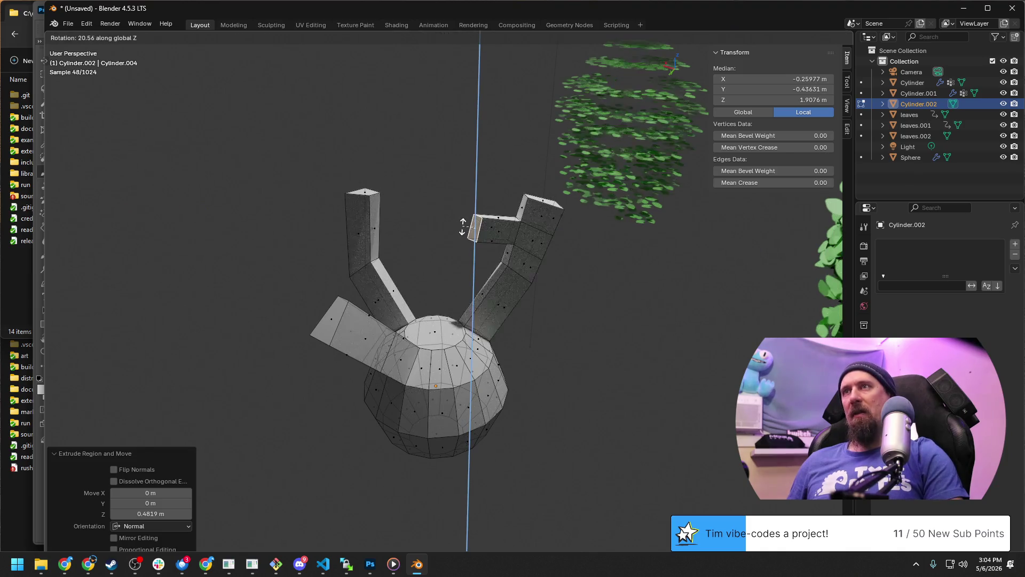
{"action": "key", "text": "shift+z"}
{"action": "middle_click_drag", "start_coordinate": [473, 222], "coordinate": [460, 261]}
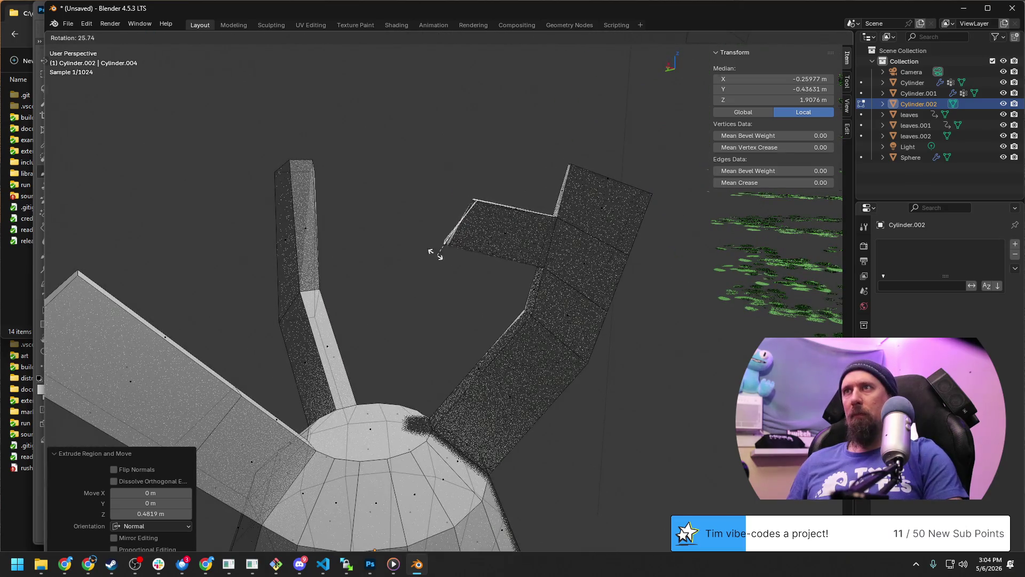
{"action": "left_click", "coordinate": [425, 241]}
{"action": "key", "text": "e"}
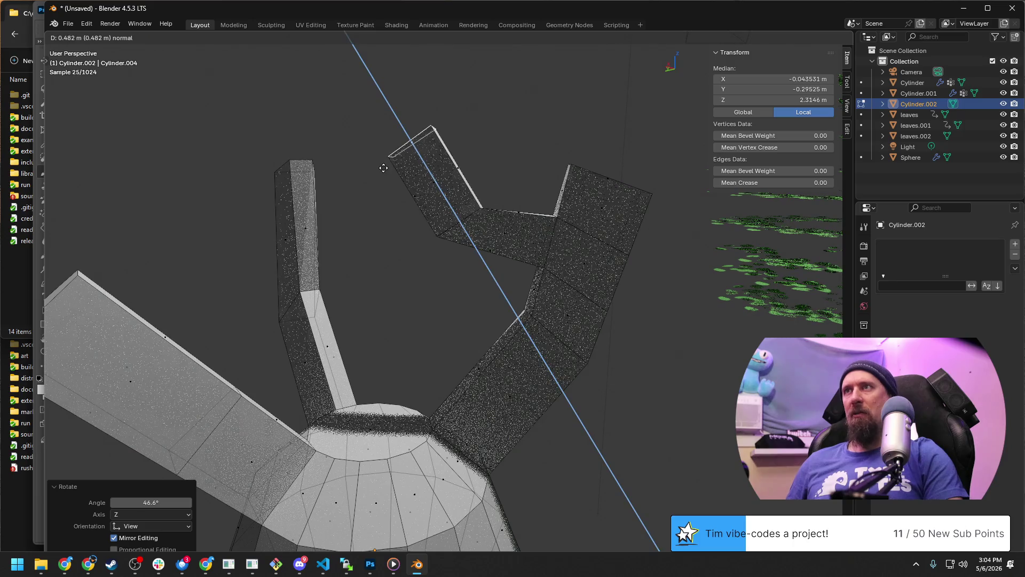
{"action": "left_click", "coordinate": [384, 168]}
{"action": "mouse_move", "coordinate": [390, 167]}
{"action": "middle_mouse_down"}
{"action": "mouse_move", "coordinate": [397, 272]}
{"action": "mouse_move", "coordinate": [602, 264]}
{"action": "middle_mouse_up"}
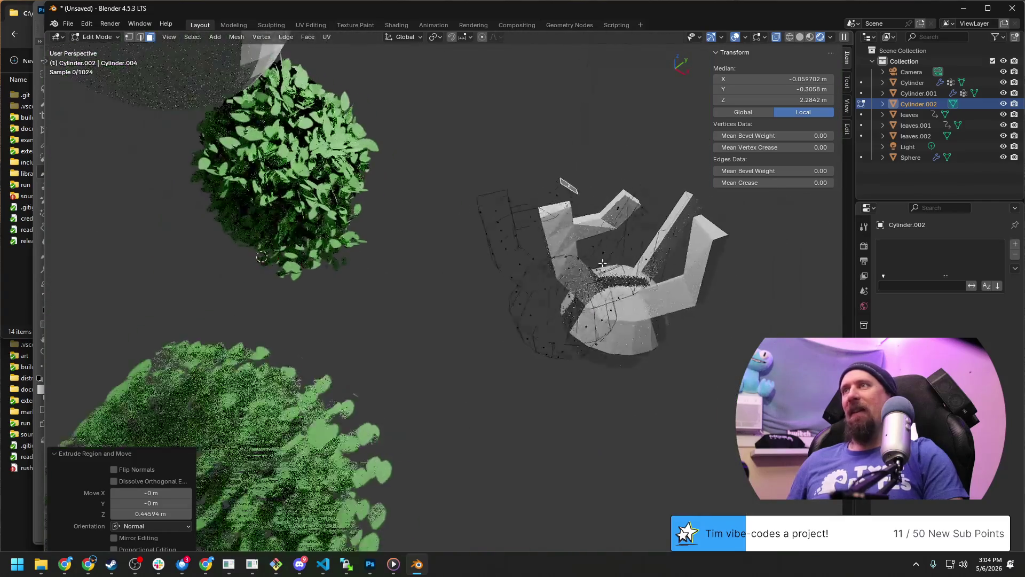
{"action": "scroll", "coordinate": [593, 255], "scroll_direction": "up", "scroll_amount": 3}
{"action": "scroll", "coordinate": [560, 216], "scroll_direction": "up", "scroll_amount": 1}
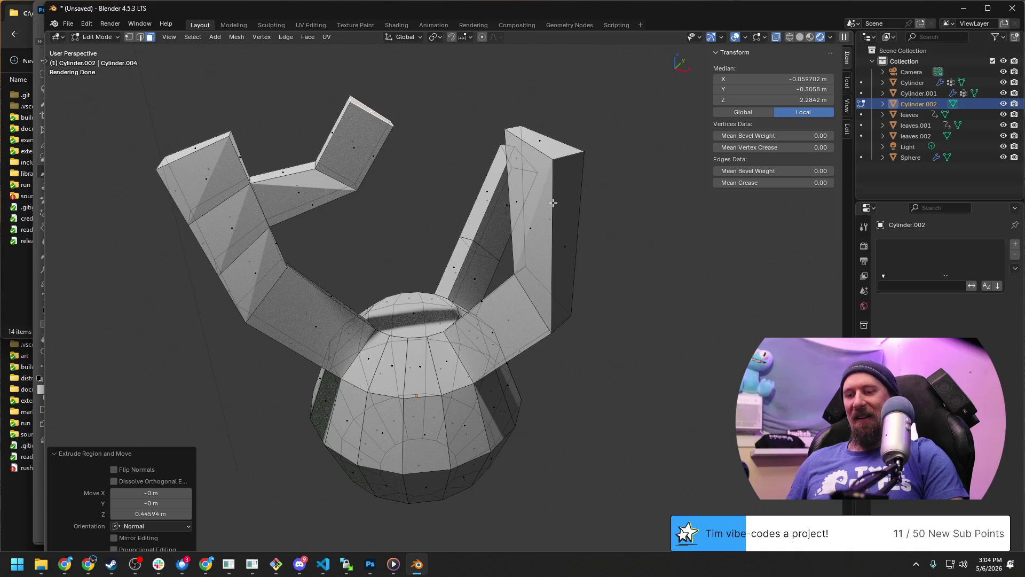
Add two edge loops along the right arm and slide them into position.
{"action": "left_click", "coordinate": [550, 194]}
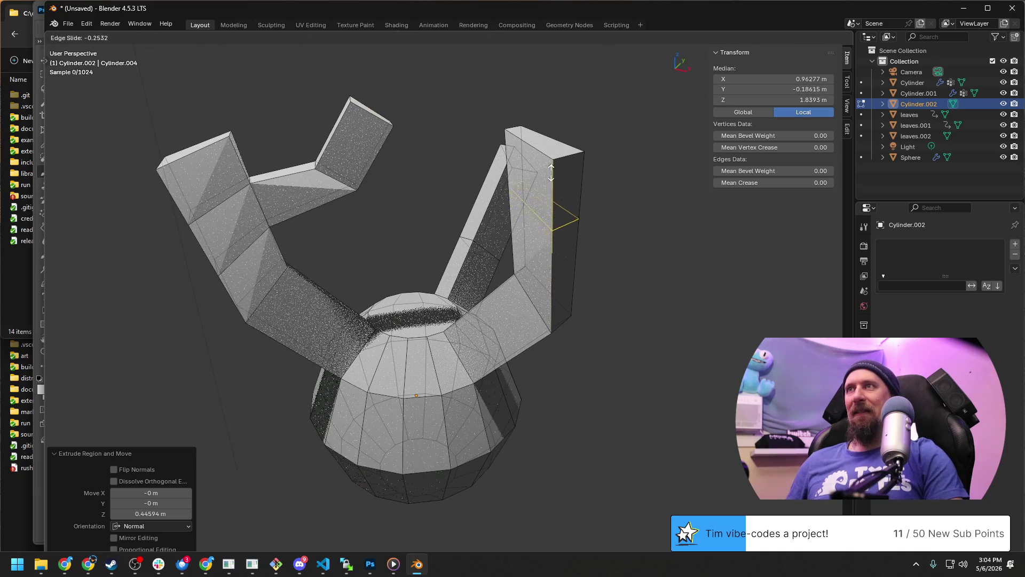
{"action": "left_click", "coordinate": [551, 173]}
{"action": "middle_click_drag", "start_coordinate": [550, 172], "coordinate": [544, 194]}
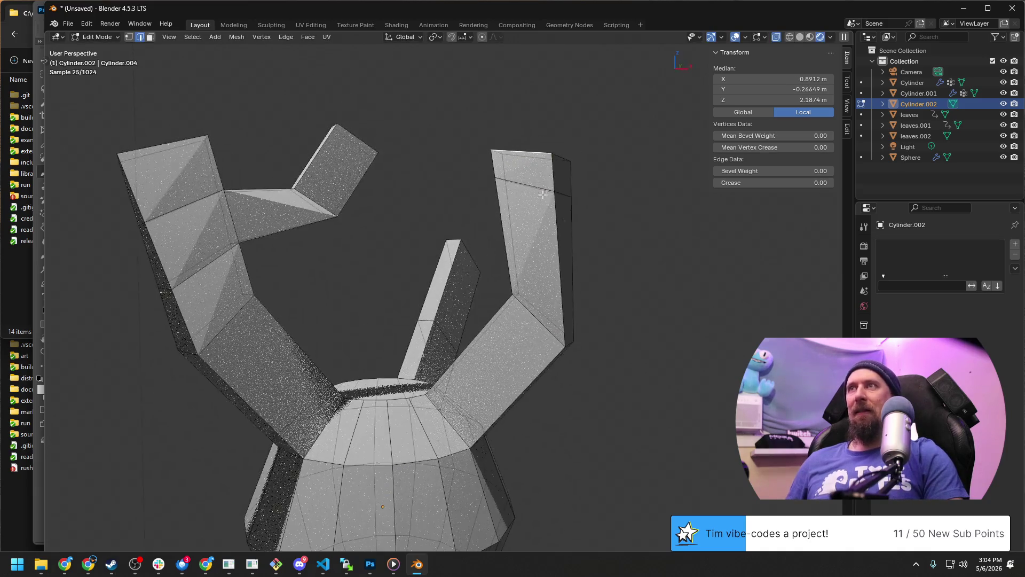
{"action": "left_click", "coordinate": [545, 191], "text": "alt"}
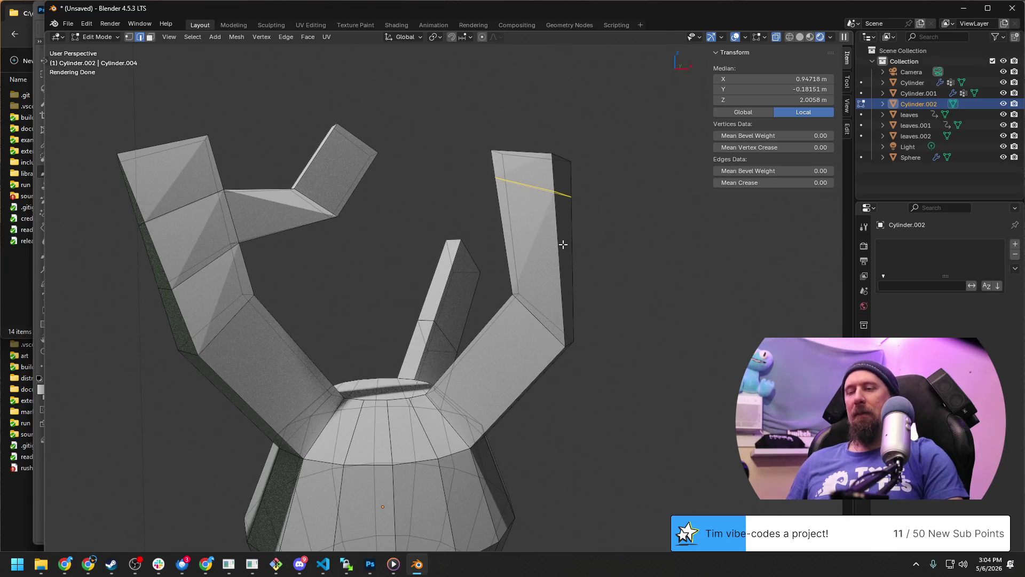
{"action": "key", "text": "g"}
{"action": "left_click", "coordinate": [564, 274]}
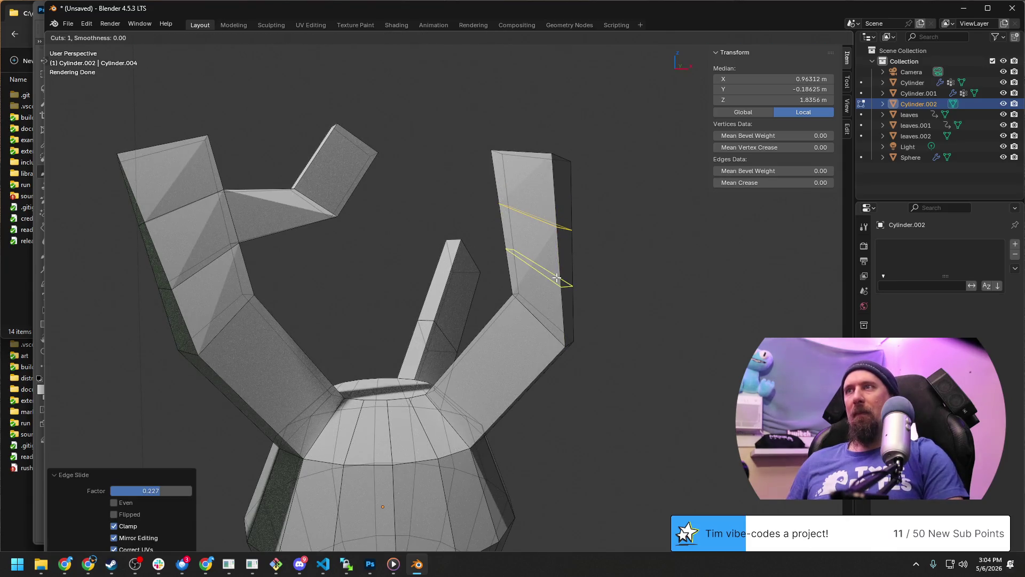
{"action": "left_click", "coordinate": [560, 259]}
{"action": "left_click", "coordinate": [530, 230]}
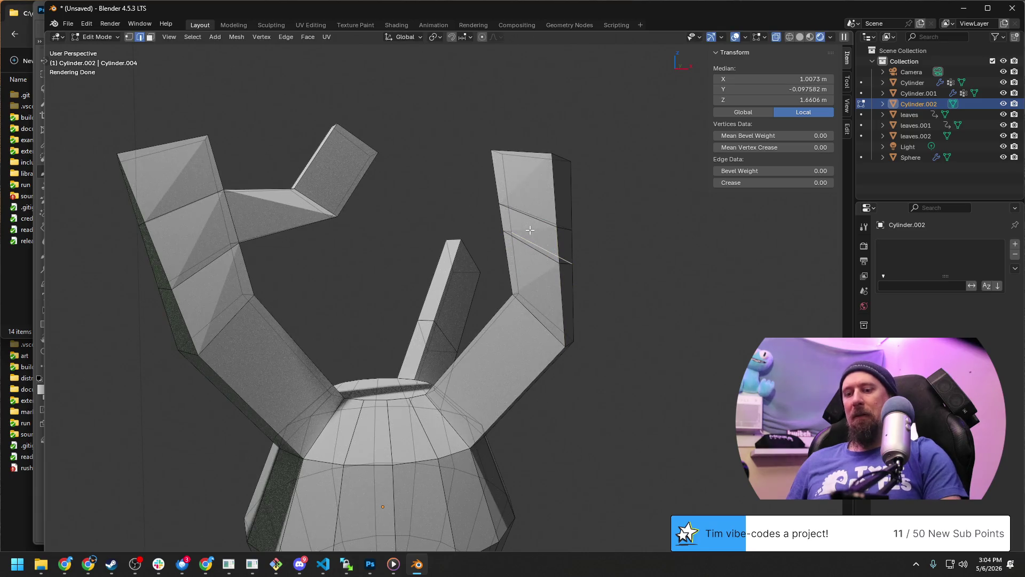
Extrude the right arm's end face into three rotated branch segments rising upward.
{"action": "left_click", "coordinate": [530, 230]}
{"action": "middle_click_drag", "start_coordinate": [530, 230], "coordinate": [488, 265]}
{"action": "key", "text": "e"}
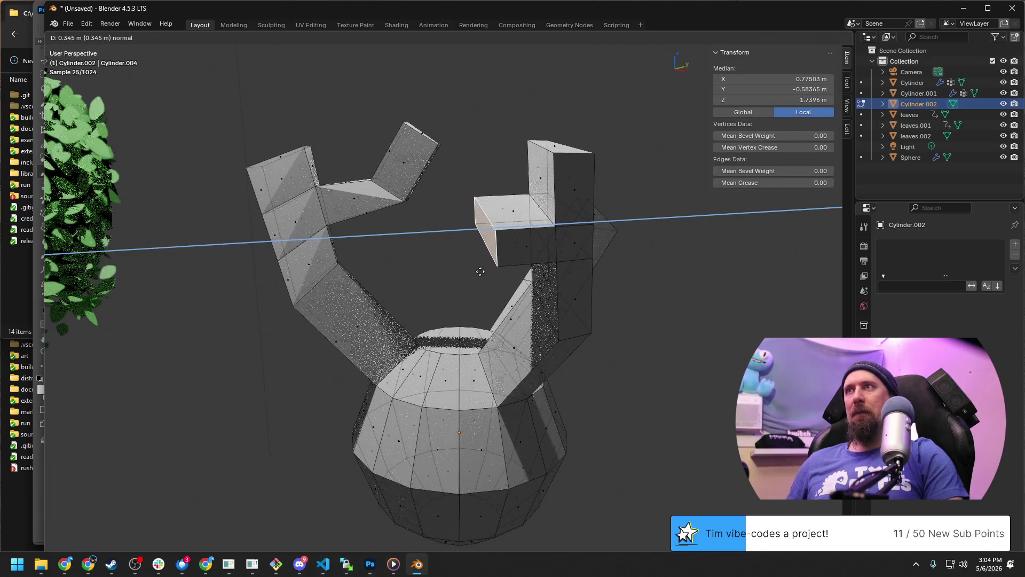
{"action": "left_click", "coordinate": [480, 272]}
{"action": "key", "text": "r"}
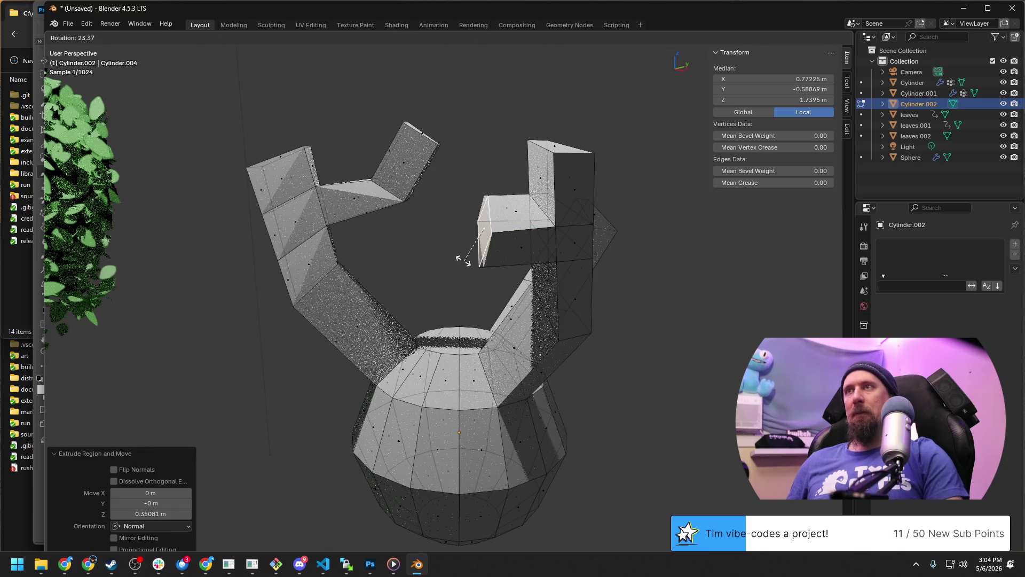
{"action": "left_click", "coordinate": [453, 255]}
{"action": "key", "text": "e"}
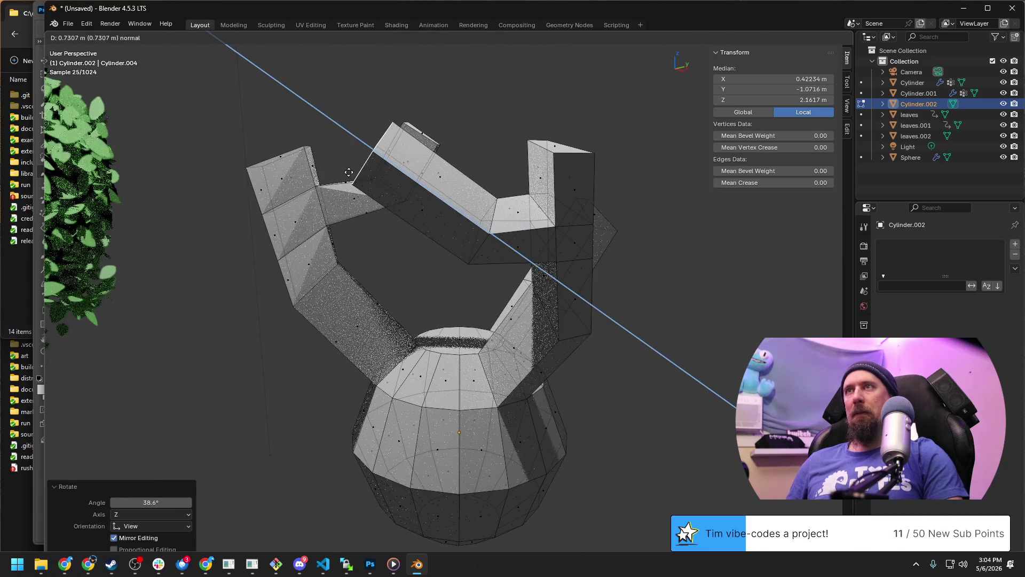
{"action": "left_click", "coordinate": [348, 172]}
{"action": "key", "text": "r"}
{"action": "left_click", "coordinate": [332, 149]}
{"action": "key", "text": "e"}
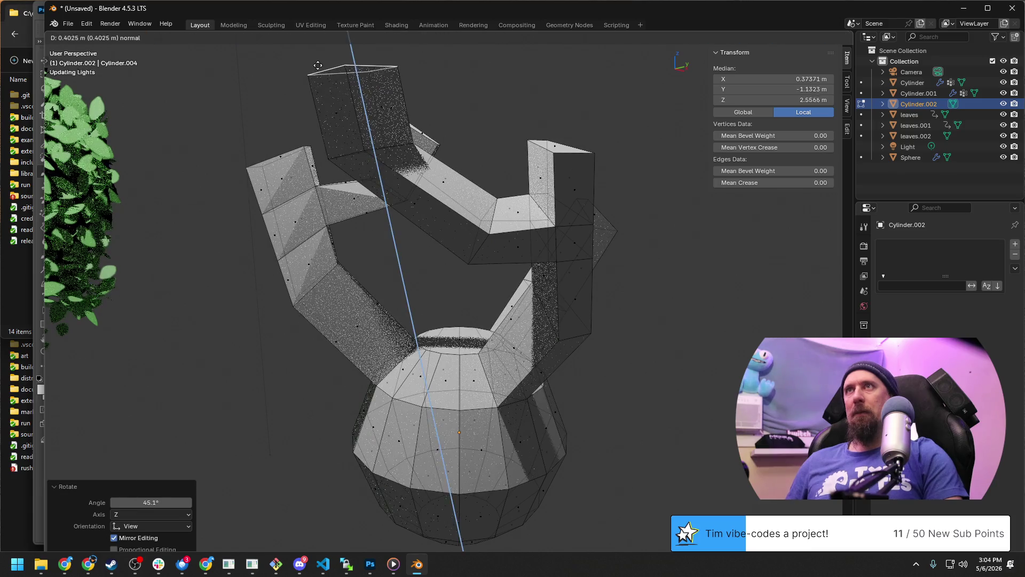
{"action": "left_click", "coordinate": [319, 65]}
{"action": "scroll", "coordinate": [433, 273], "scroll_direction": "down", "scroll_amount": 3}
Add an edge loop on the left arm and reposition part of its geometry.
{"action": "mouse_move", "coordinate": [433, 273]}
{"action": "middle_mouse_down"}
{"action": "mouse_move", "coordinate": [575, 312]}
{"action": "mouse_move", "coordinate": [653, 291]}
{"action": "mouse_move", "coordinate": [478, 300]}
{"action": "mouse_move", "coordinate": [590, 345]}
{"action": "middle_mouse_up"}
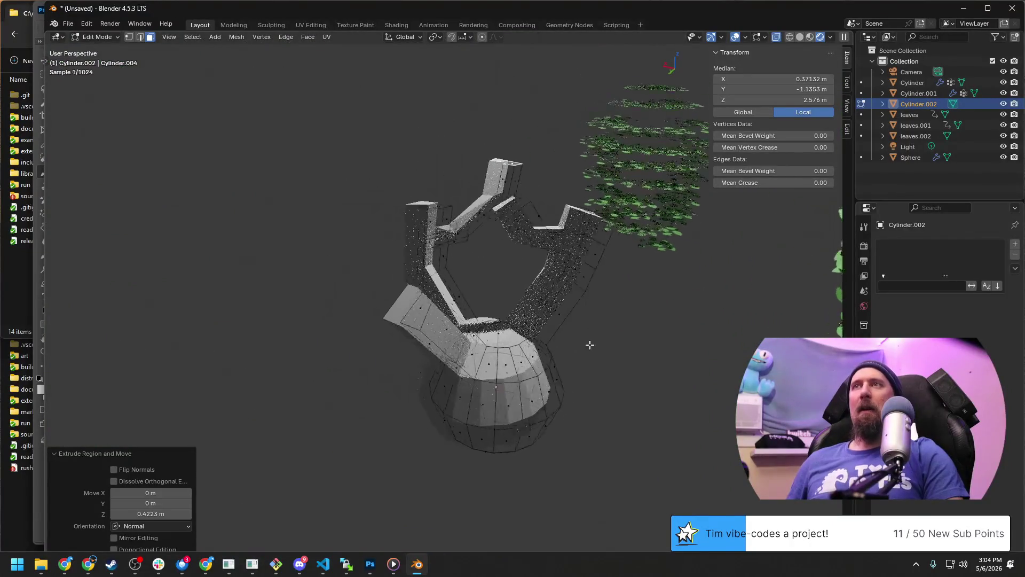
{"action": "scroll", "coordinate": [591, 345], "scroll_direction": "up", "scroll_amount": 3}
{"action": "scroll", "coordinate": [589, 345], "scroll_direction": "down", "scroll_amount": 4}
{"action": "middle_click_drag", "start_coordinate": [522, 309], "coordinate": [463, 271]}
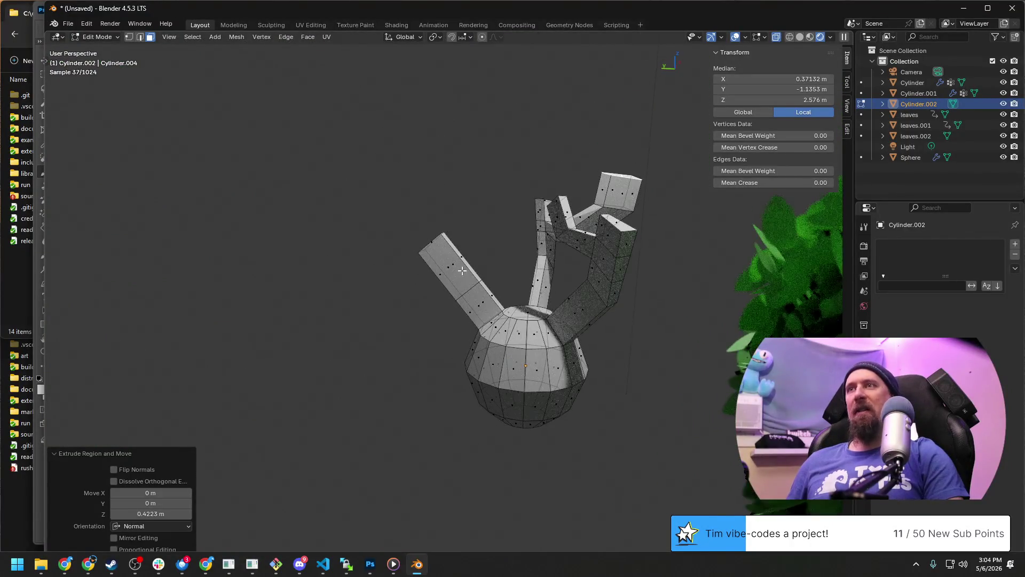
{"action": "left_click", "coordinate": [445, 267]}
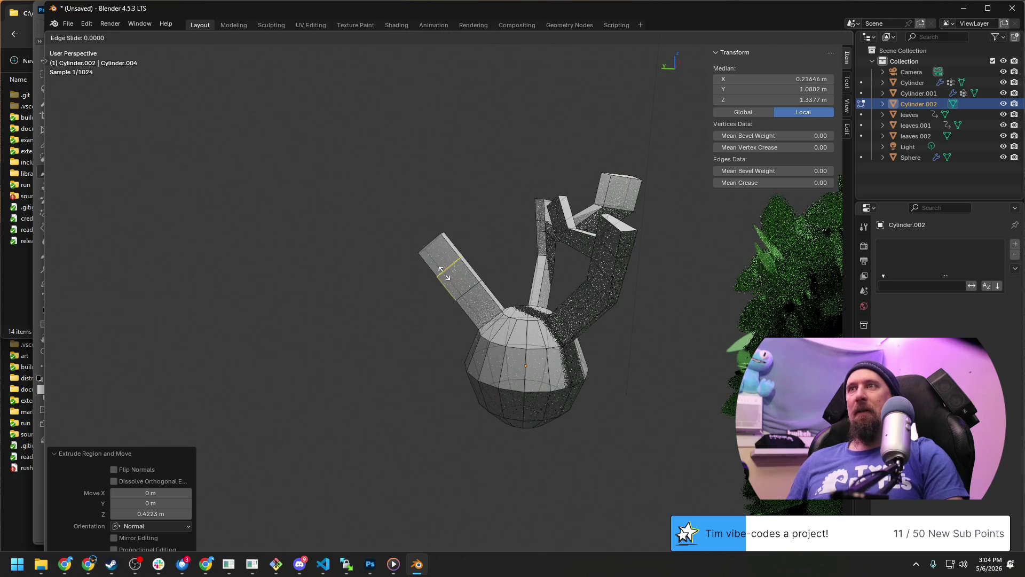
{"action": "left_click", "coordinate": [452, 243]}
{"action": "left_click", "coordinate": [447, 239]}
{"action": "scroll", "coordinate": [445, 239], "scroll_direction": "up", "scroll_amount": 3}
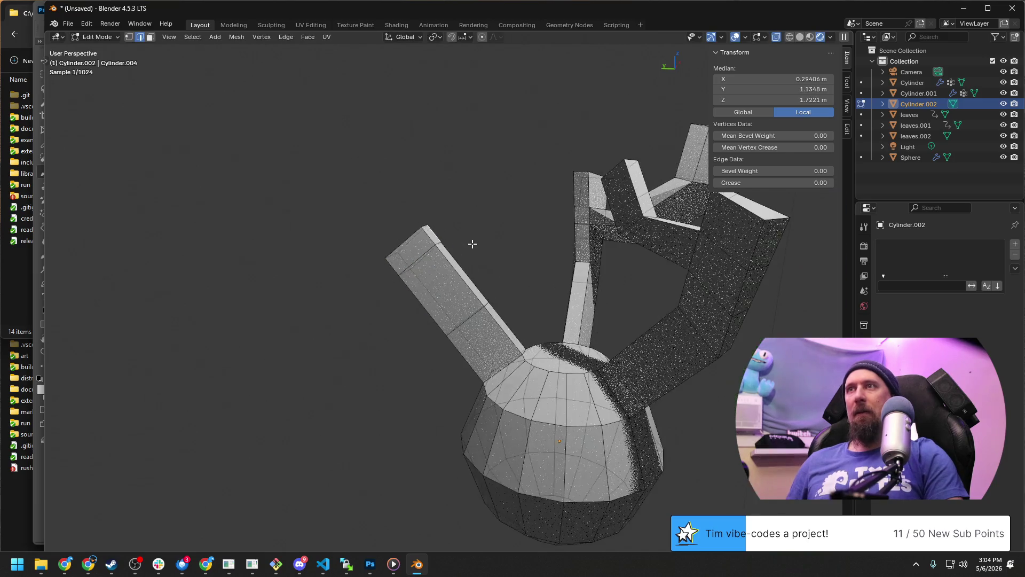
{"action": "left_click", "coordinate": [443, 236]}
{"action": "scroll", "coordinate": [433, 232], "scroll_direction": "up", "scroll_amount": 3}
Select the edge loop around the left branch tip and extrude it outward.
{"action": "key", "text": "alt+a"}
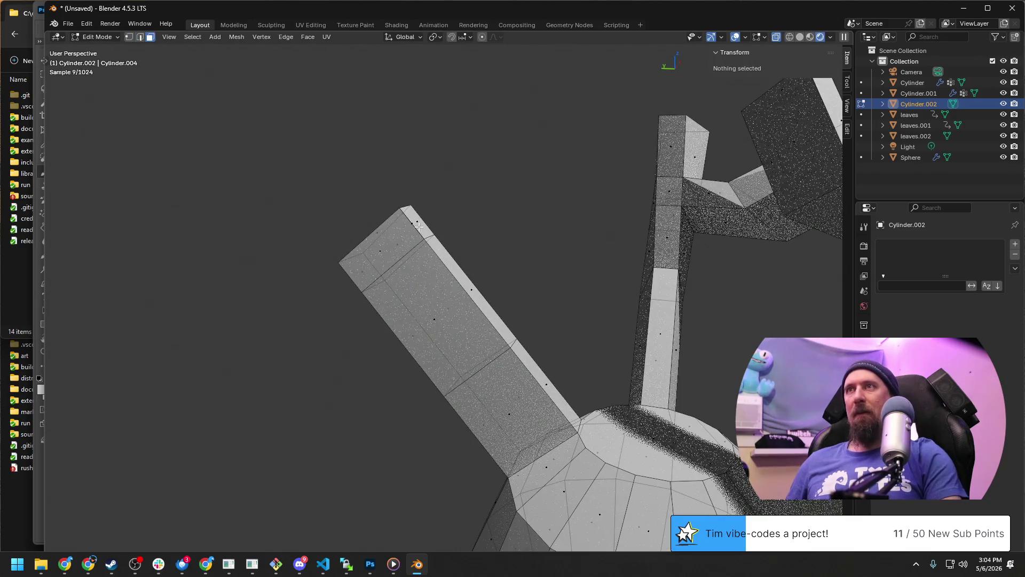
{"action": "key", "text": "2"}
{"action": "left_click", "coordinate": [433, 232]}
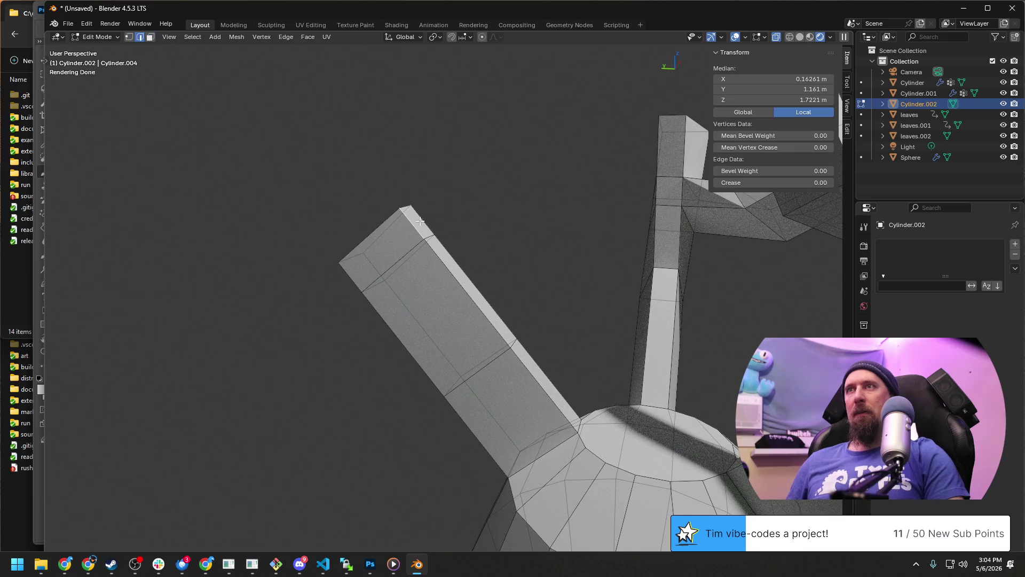
{"action": "left_click", "coordinate": [414, 231]}
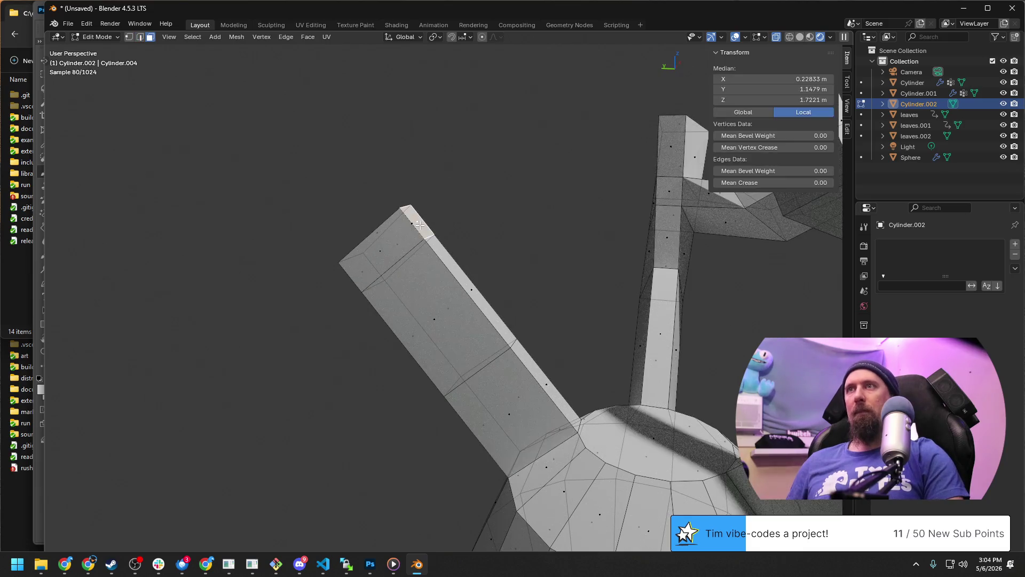
{"action": "left_click", "coordinate": [458, 234]}
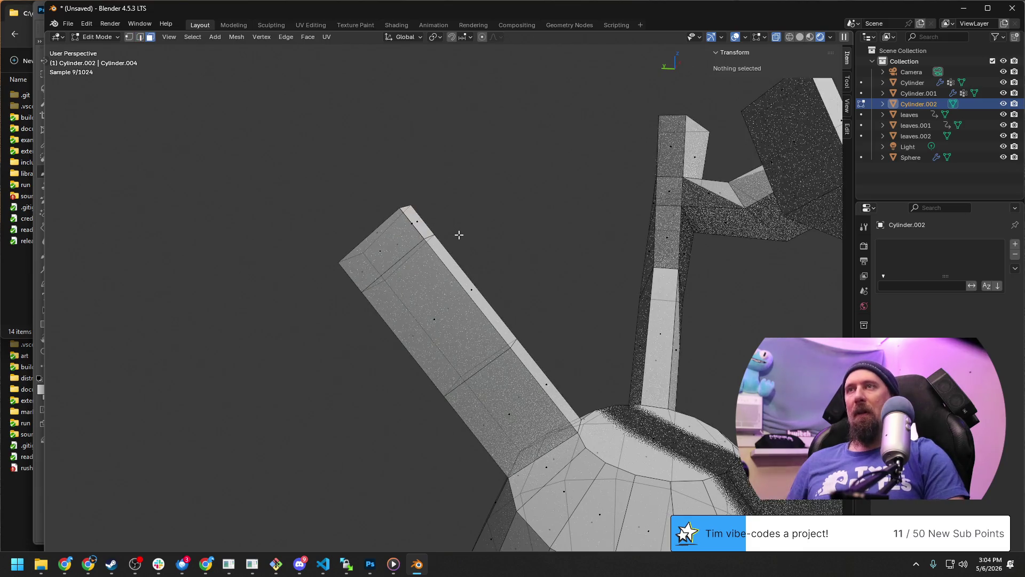
{"action": "left_click", "coordinate": [421, 227]}
{"action": "left_click", "coordinate": [421, 227], "text": "alt"}
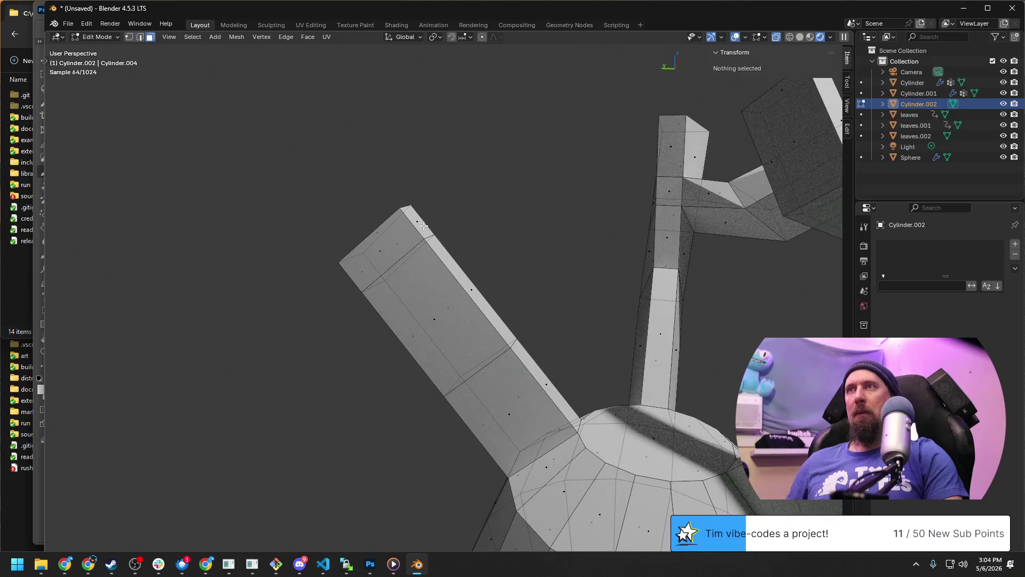
{"action": "key", "text": "e"}
{"action": "left_click", "coordinate": [534, 160]}
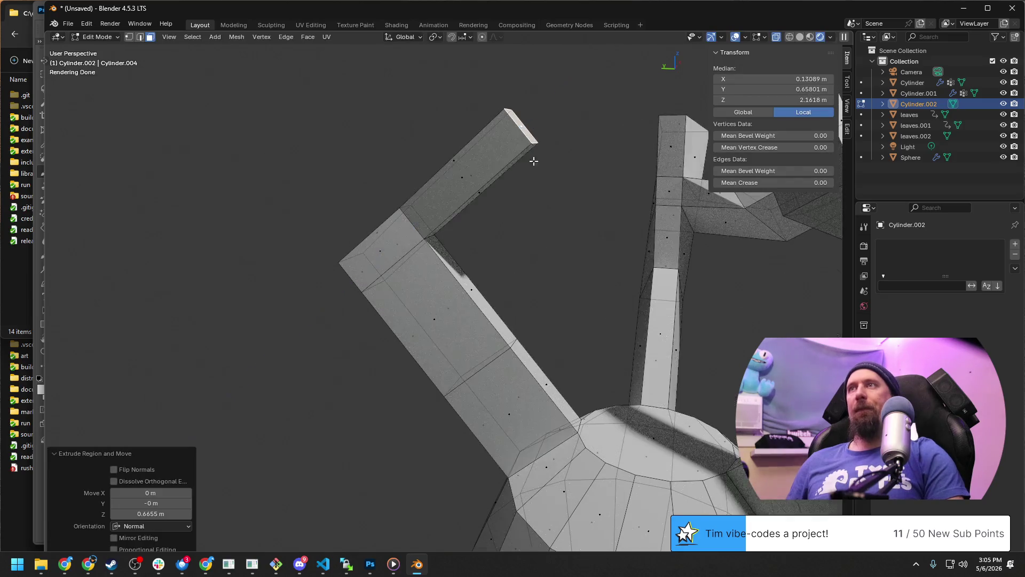
{"action": "scroll", "coordinate": [546, 201], "scroll_direction": "down", "scroll_amount": 5}
Cut new edge loops into the arm, slide one up, extrude a sprig from it, and leave Edit Mode.
{"action": "middle_click_drag", "start_coordinate": [554, 236], "coordinate": [559, 250]}
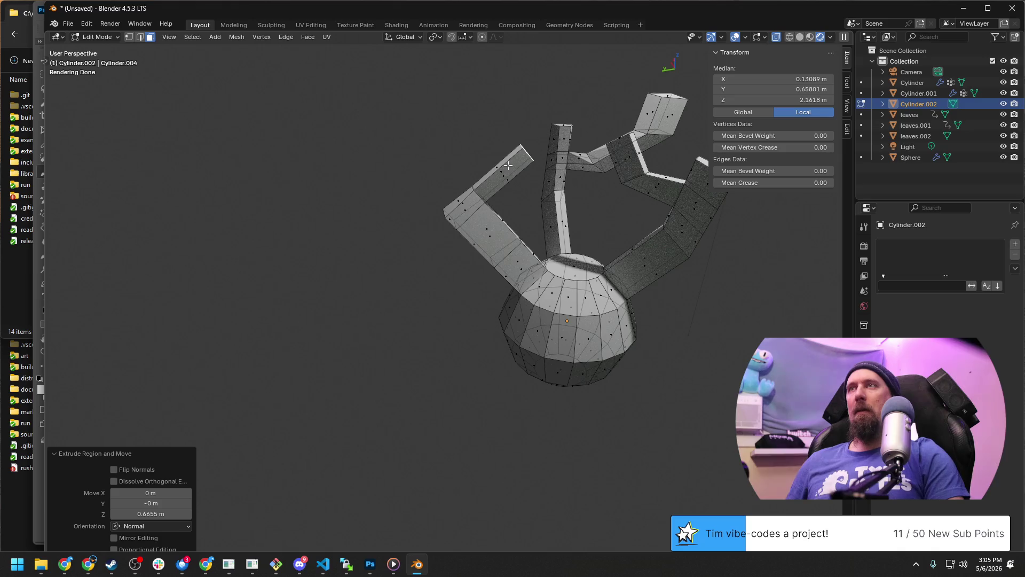
{"action": "key", "text": "ctrl+e"}
{"action": "key", "text": "Escape"}
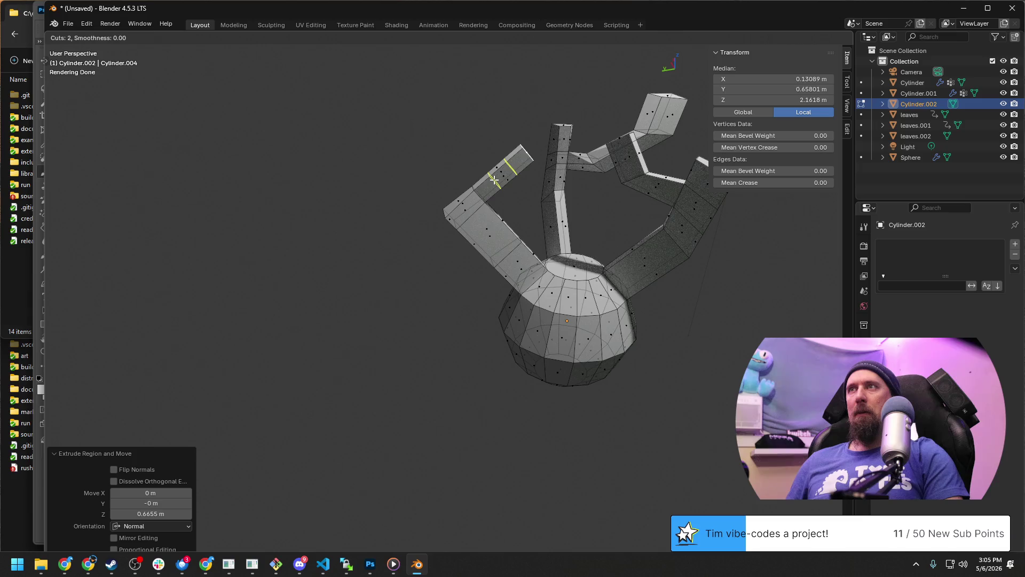
{"action": "left_click", "coordinate": [496, 182]}
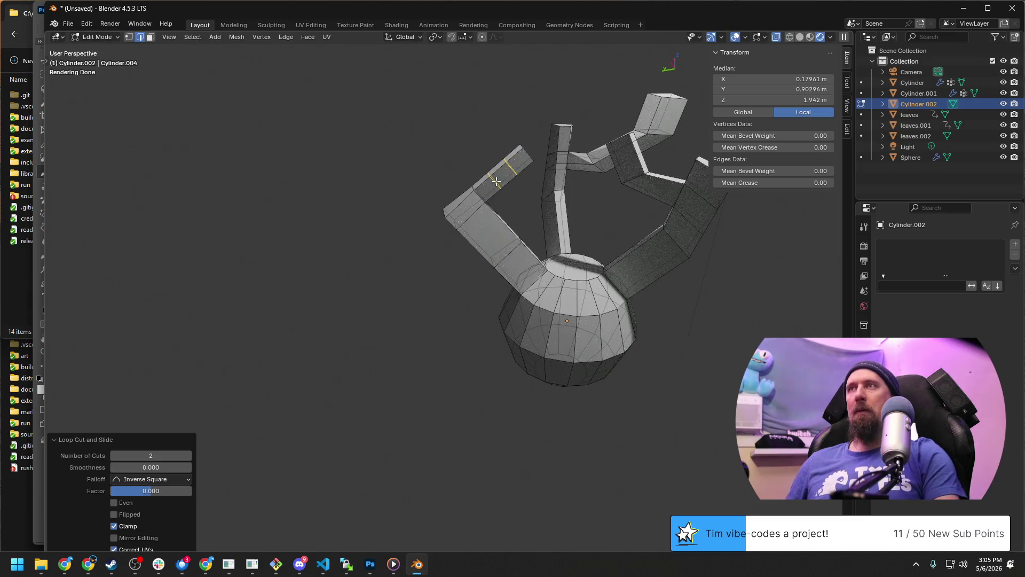
{"action": "scroll", "coordinate": [496, 182], "scroll_direction": "up", "scroll_amount": 3}
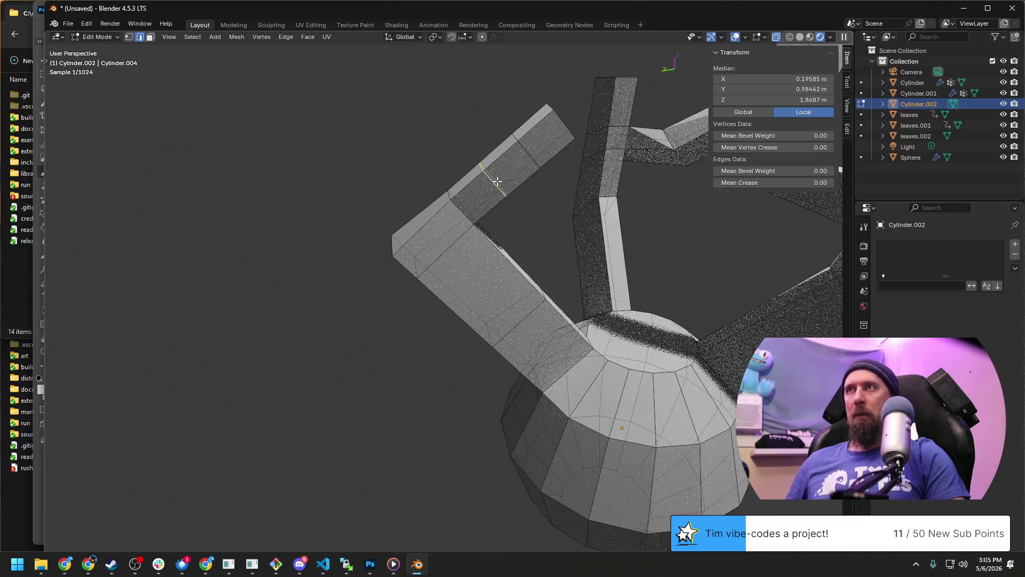
{"action": "key", "text": "g"}
{"action": "key", "text": "g"}
{"action": "left_click", "coordinate": [521, 133]}
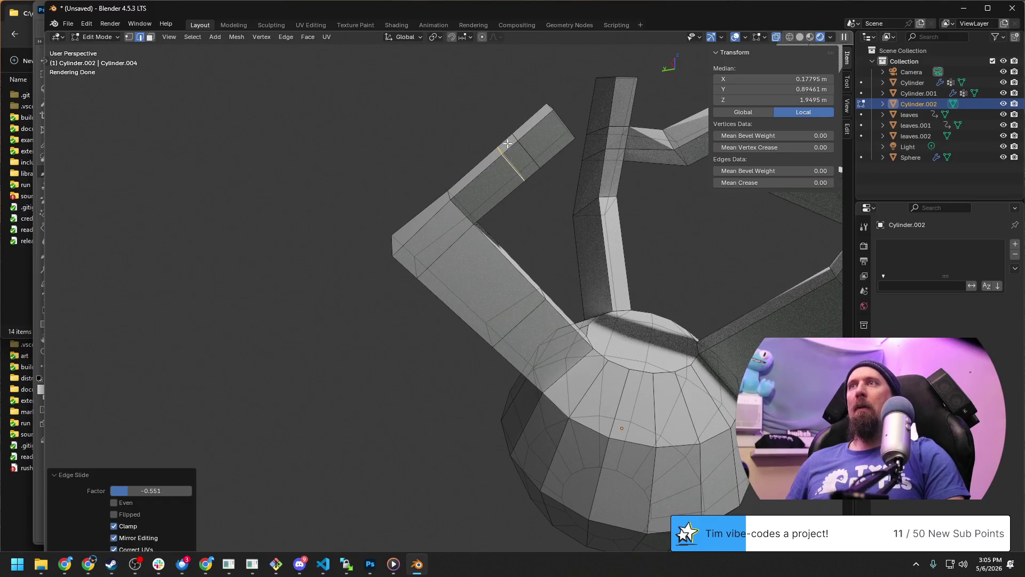
{"action": "key", "text": "e"}
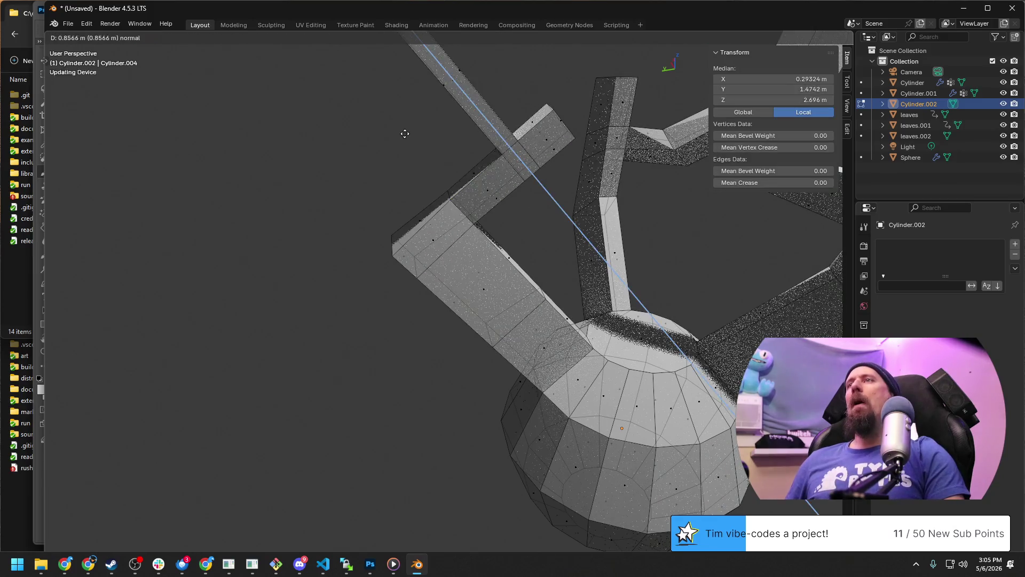
{"action": "left_click", "coordinate": [513, 188]}
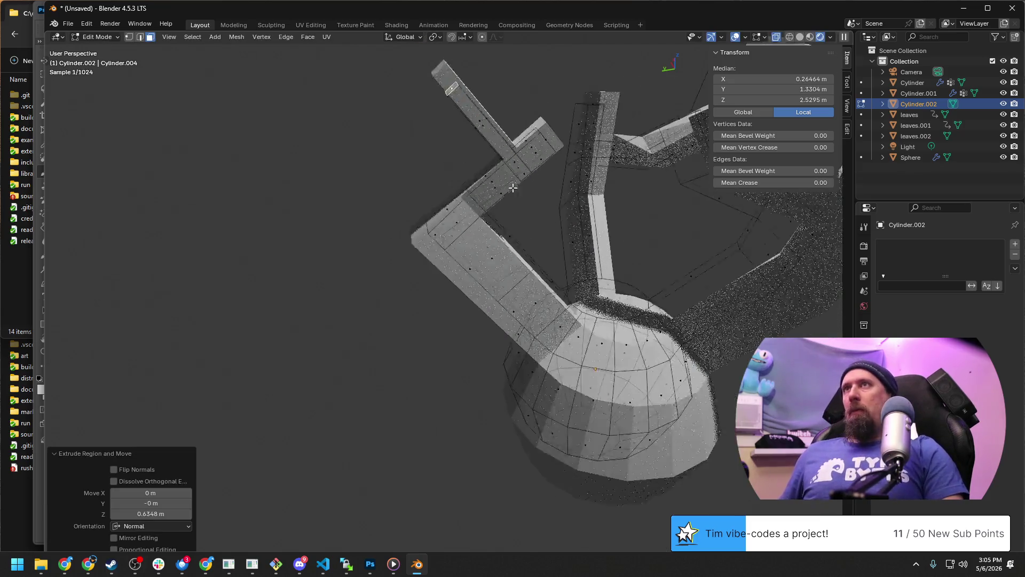
{"action": "scroll", "coordinate": [513, 188], "scroll_direction": "down", "scroll_amount": 5}
{"action": "mouse_move", "coordinate": [601, 236]}
{"action": "middle_mouse_down"}
{"action": "mouse_move", "coordinate": [549, 270]}
{"action": "mouse_move", "coordinate": [648, 289]}
{"action": "mouse_move", "coordinate": [402, 286]}
{"action": "middle_mouse_up"}
{"action": "key", "text": "Tab"}
{"action": "scroll", "coordinate": [549, 270], "scroll_direction": "up", "scroll_amount": 4}
{"action": "scroll", "coordinate": [449, 265], "scroll_direction": "up", "scroll_amount": 3}
{"action": "scroll", "coordinate": [411, 270], "scroll_direction": "up", "scroll_amount": 2}
{"action": "scroll", "coordinate": [514, 328], "scroll_direction": "down", "scroll_amount": 3}
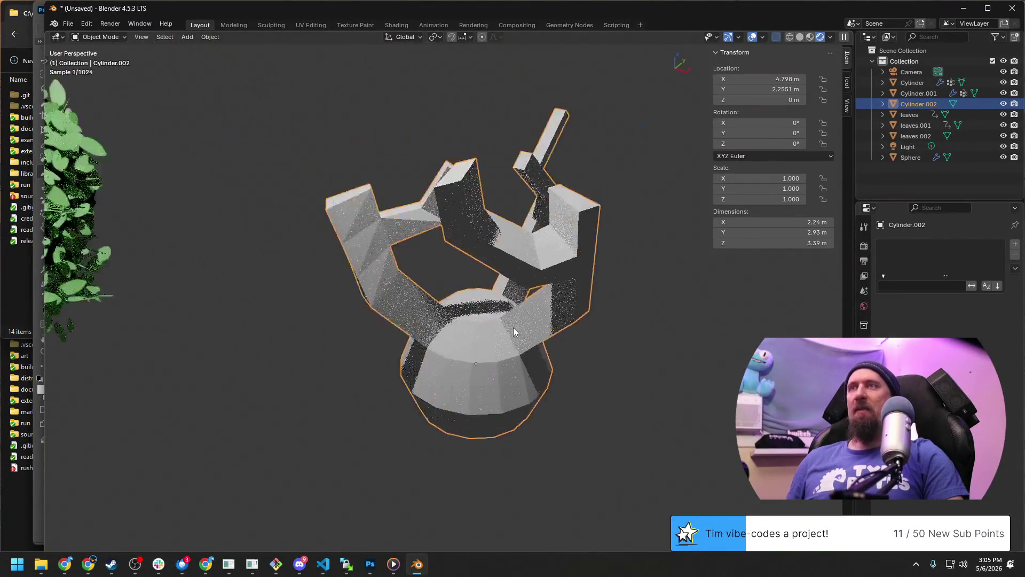
Isolate the branch mesh from the leaves in Local View and centre it.
{"action": "mouse_move", "coordinate": [513, 327]}
{"action": "middle_mouse_down"}
{"action": "mouse_move", "coordinate": [402, 314]}
{"action": "mouse_move", "coordinate": [450, 335]}
{"action": "mouse_move", "coordinate": [438, 319]}
{"action": "middle_mouse_up"}
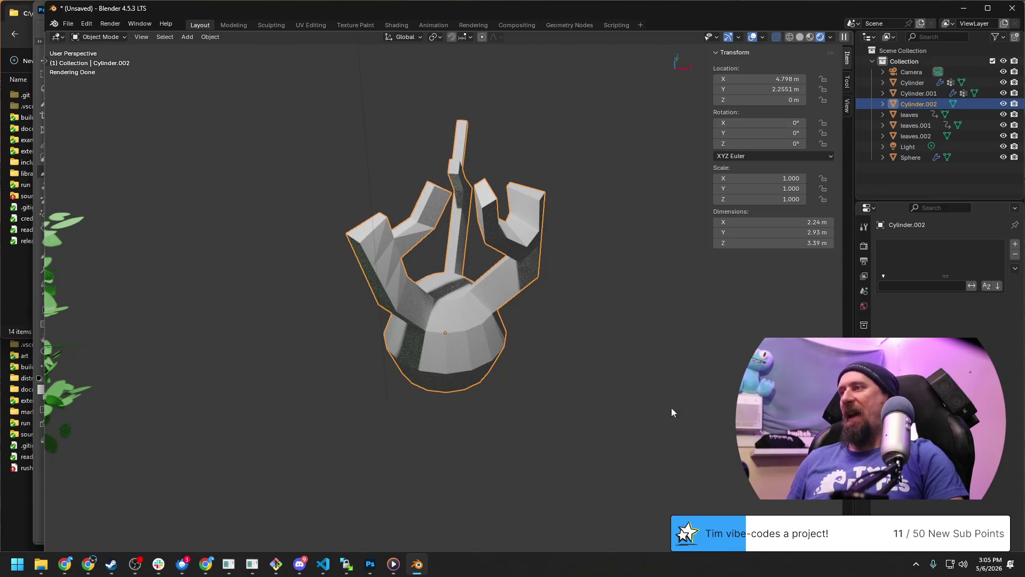
{"action": "middle_click_drag", "start_coordinate": [658, 404], "coordinate": [725, 371]}
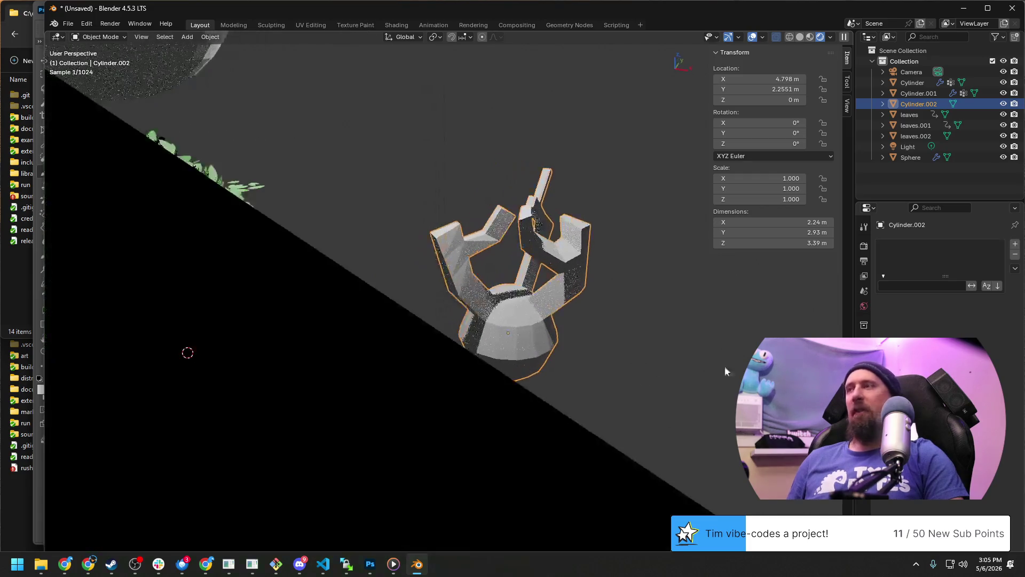
{"action": "mouse_move", "coordinate": [598, 298]}
{"action": "middle_mouse_down"}
{"action": "mouse_move", "coordinate": [595, 314]}
{"action": "mouse_move", "coordinate": [521, 351]}
{"action": "middle_mouse_up"}
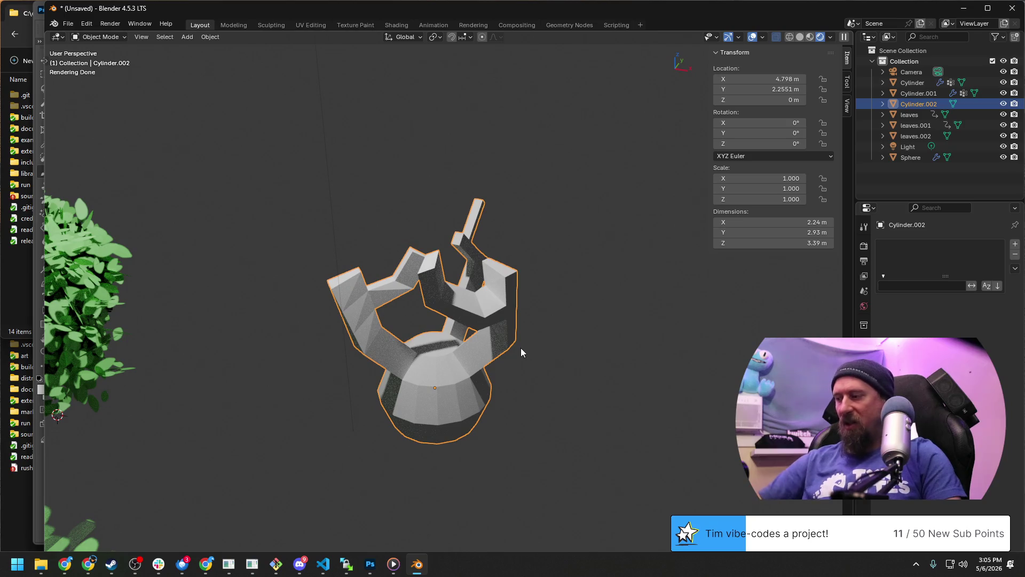
{"action": "key", "text": "KP_Divide"}
{"action": "scroll", "coordinate": [522, 352], "scroll_direction": "down", "scroll_amount": 3}
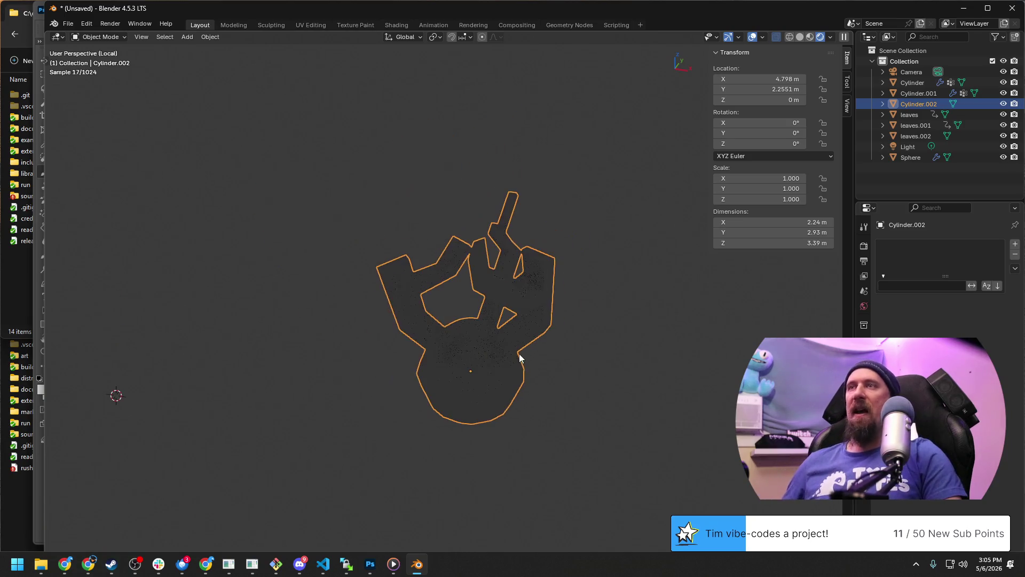
{"action": "mouse_move", "coordinate": [520, 354]}
{"action": "middle_mouse_down"}
{"action": "mouse_move", "coordinate": [491, 411]}
{"action": "mouse_move", "coordinate": [367, 386]}
{"action": "middle_mouse_up"}
{"action": "mouse_move", "coordinate": [660, 392]}
{"action": "middle_mouse_down"}
{"action": "mouse_move", "coordinate": [684, 412]}
{"action": "mouse_move", "coordinate": [444, 347]}
{"action": "middle_mouse_up"}
Switch the viewport to material-preview shading and bring up the interaction mode list.
{"action": "key", "text": "Tab"}
{"action": "mouse_move", "coordinate": [488, 320]}
{"action": "middle_mouse_down"}
{"action": "mouse_move", "coordinate": [428, 323]}
{"action": "mouse_move", "coordinate": [472, 309]}
{"action": "middle_mouse_up"}
{"action": "key", "text": "Tab"}
{"action": "mouse_move", "coordinate": [413, 276]}
{"action": "middle_mouse_down"}
{"action": "mouse_move", "coordinate": [499, 301]}
{"action": "mouse_move", "coordinate": [612, 277]}
{"action": "mouse_move", "coordinate": [584, 218]}
{"action": "mouse_move", "coordinate": [435, 271]}
{"action": "middle_mouse_up"}
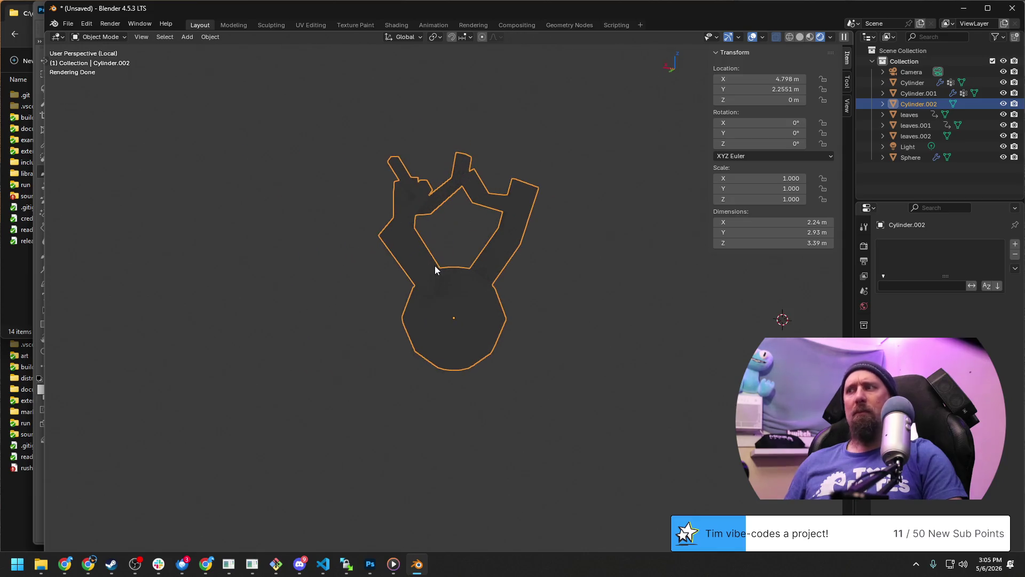
{"action": "scroll", "coordinate": [435, 270], "scroll_direction": "up", "scroll_amount": 3}
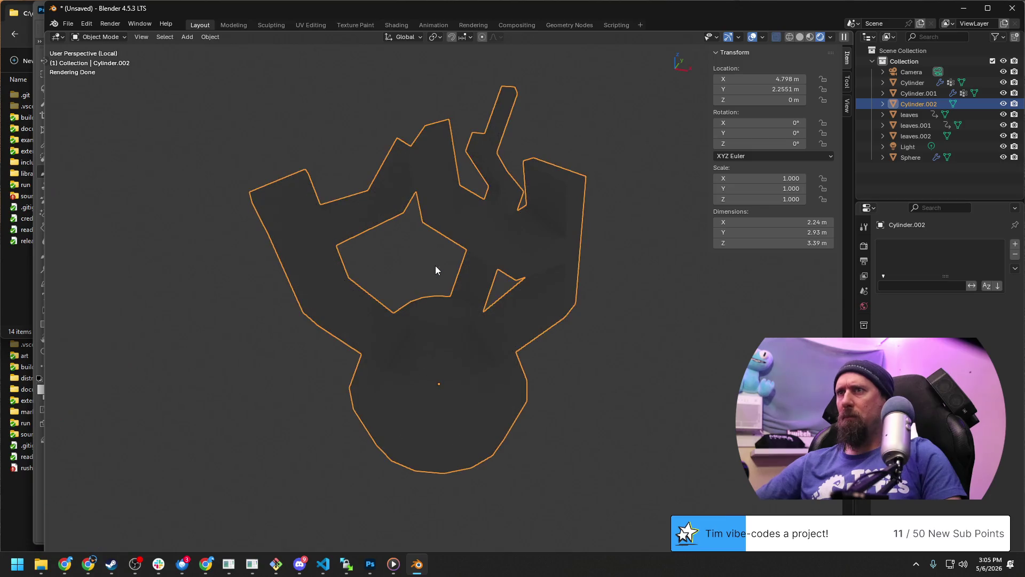
{"action": "left_click", "coordinate": [810, 37]}
{"action": "mouse_move", "coordinate": [657, 240]}
{"action": "middle_mouse_down"}
{"action": "mouse_move", "coordinate": [607, 280]}
{"action": "mouse_move", "coordinate": [543, 303]}
{"action": "mouse_move", "coordinate": [206, 291]}
{"action": "mouse_move", "coordinate": [332, 270]}
{"action": "mouse_move", "coordinate": [465, 304]}
{"action": "mouse_move", "coordinate": [517, 275]}
{"action": "mouse_move", "coordinate": [438, 276]}
{"action": "mouse_move", "coordinate": [475, 332]}
{"action": "mouse_move", "coordinate": [496, 341]}
{"action": "mouse_move", "coordinate": [445, 300]}
{"action": "mouse_move", "coordinate": [507, 262]}
{"action": "mouse_move", "coordinate": [522, 263]}
{"action": "middle_mouse_up"}
{"action": "scroll", "coordinate": [452, 299], "scroll_direction": "down", "scroll_amount": 3}
{"action": "left_click", "coordinate": [95, 37]}
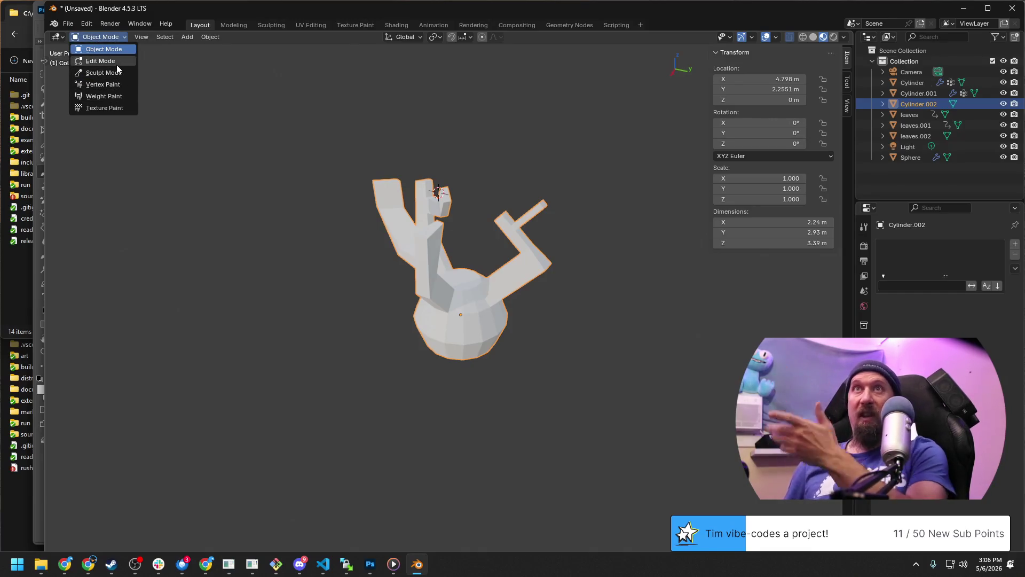
Enter Weight Paint and brush full red weight onto the upper and angled arms, undoing a stray stroke.
{"action": "left_click", "coordinate": [105, 95]}
{"action": "mouse_move", "coordinate": [435, 176]}
{"action": "left_mouse_down"}
{"action": "mouse_move", "coordinate": [390, 178]}
{"action": "mouse_move", "coordinate": [446, 179]}
{"action": "mouse_move", "coordinate": [354, 219]}
{"action": "mouse_move", "coordinate": [441, 208]}
{"action": "mouse_move", "coordinate": [458, 195]}
{"action": "mouse_move", "coordinate": [561, 241]}
{"action": "mouse_move", "coordinate": [503, 230]}
{"action": "mouse_move", "coordinate": [542, 222]}
{"action": "mouse_move", "coordinate": [541, 264]}
{"action": "mouse_move", "coordinate": [561, 264]}
{"action": "mouse_move", "coordinate": [522, 267]}
{"action": "mouse_move", "coordinate": [515, 275]}
{"action": "mouse_move", "coordinate": [534, 298]}
{"action": "mouse_move", "coordinate": [532, 287]}
{"action": "left_mouse_up"}
{"action": "mouse_move", "coordinate": [532, 286]}
{"action": "middle_mouse_down"}
{"action": "mouse_move", "coordinate": [479, 251]}
{"action": "mouse_move", "coordinate": [664, 201]}
{"action": "middle_mouse_up"}
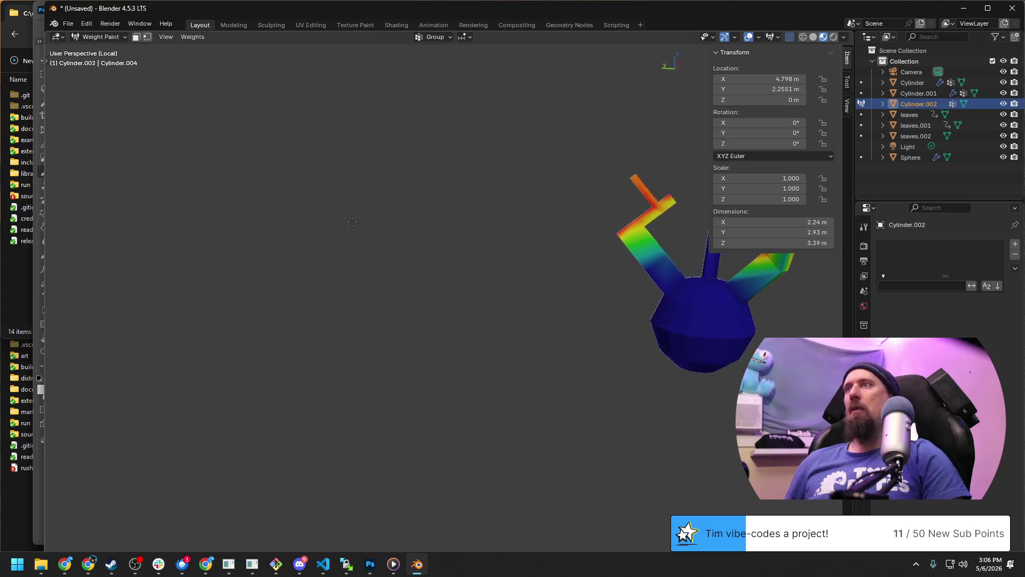
{"action": "mouse_move", "coordinate": [675, 195]}
{"action": "left_mouse_down"}
{"action": "mouse_move", "coordinate": [606, 229]}
{"action": "mouse_move", "coordinate": [648, 204]}
{"action": "left_mouse_up"}
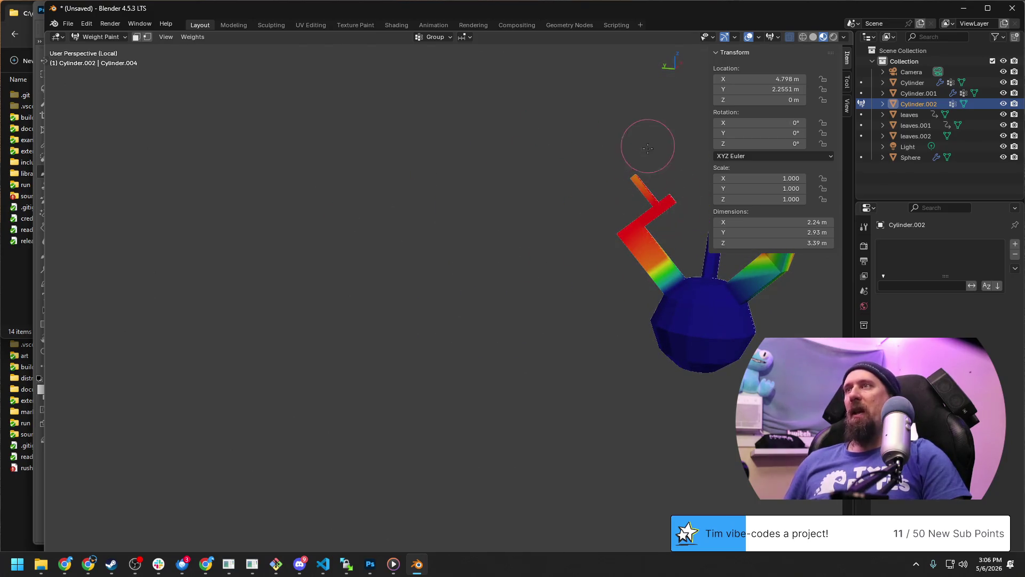
{"action": "mouse_move", "coordinate": [623, 167]}
{"action": "middle_mouse_down"}
{"action": "mouse_move", "coordinate": [589, 234]}
{"action": "mouse_move", "coordinate": [553, 199]}
{"action": "mouse_move", "coordinate": [370, 276]}
{"action": "middle_mouse_up"}
{"action": "mouse_move", "coordinate": [371, 277]}
{"action": "left_mouse_down"}
{"action": "mouse_move", "coordinate": [355, 230]}
{"action": "mouse_move", "coordinate": [377, 241]}
{"action": "mouse_move", "coordinate": [390, 284]}
{"action": "left_mouse_up"}
{"action": "middle_click_drag", "start_coordinate": [390, 284], "coordinate": [391, 303]}
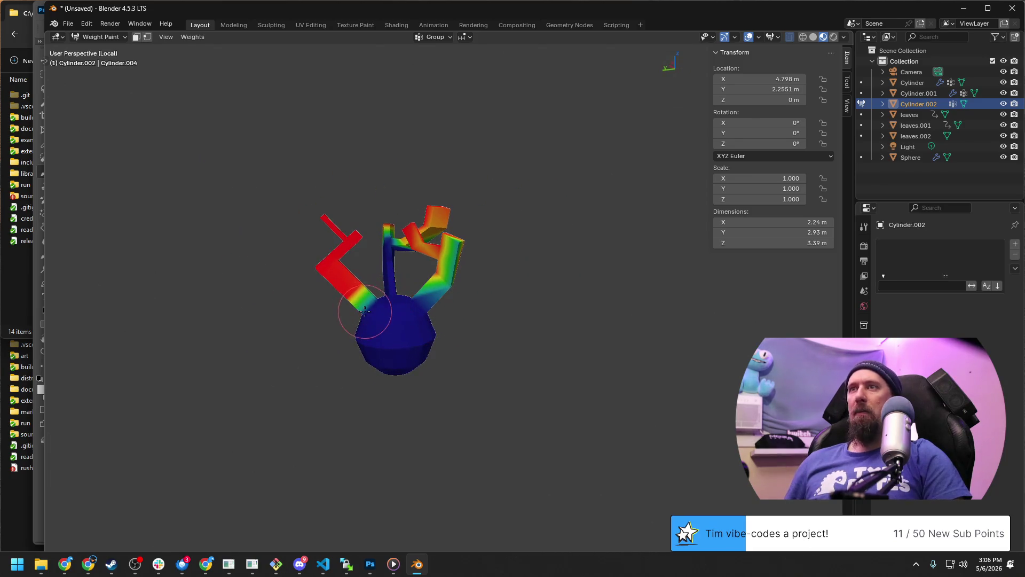
{"action": "mouse_move", "coordinate": [355, 313]}
{"action": "left_mouse_down"}
{"action": "mouse_move", "coordinate": [410, 263]}
{"action": "mouse_move", "coordinate": [408, 205]}
{"action": "mouse_move", "coordinate": [388, 235]}
{"action": "mouse_move", "coordinate": [453, 240]}
{"action": "left_mouse_up"}
{"action": "key", "text": "ctrl+z"}
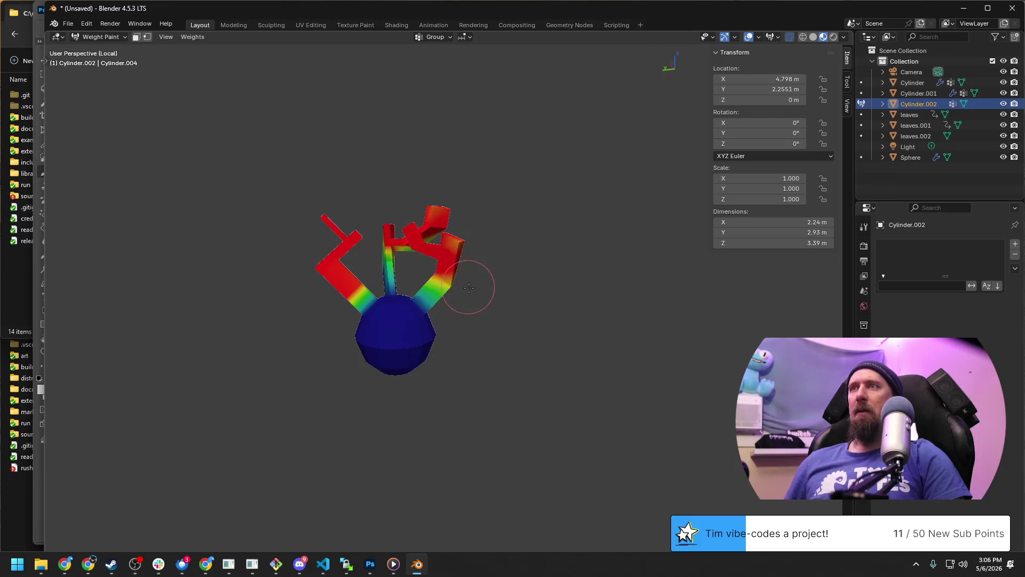
Paint the left and right arms and the stem top red from the other side.
{"action": "middle_click_drag", "start_coordinate": [500, 253], "coordinate": [633, 303]}
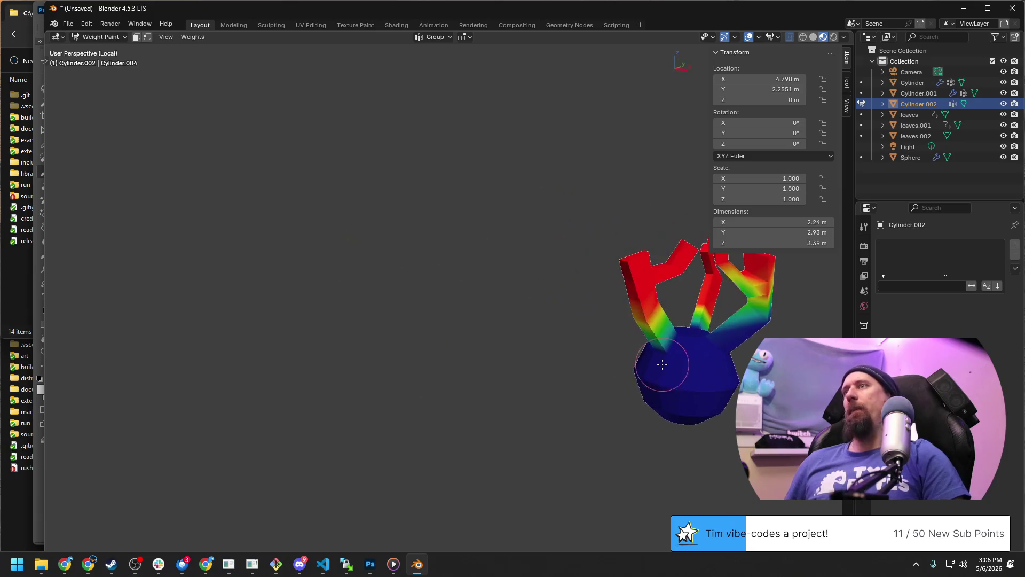
{"action": "mouse_move", "coordinate": [634, 305]}
{"action": "left_mouse_down"}
{"action": "mouse_move", "coordinate": [696, 303]}
{"action": "mouse_move", "coordinate": [734, 349]}
{"action": "left_mouse_up"}
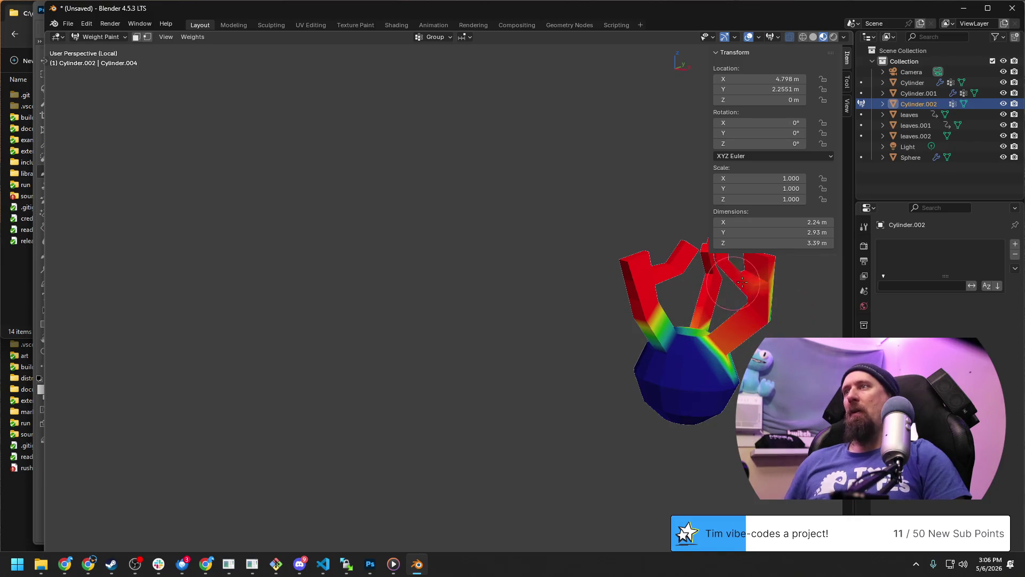
{"action": "left_click_drag", "start_coordinate": [735, 349], "coordinate": [771, 319]}
{"action": "middle_click_drag", "start_coordinate": [771, 319], "coordinate": [756, 320]}
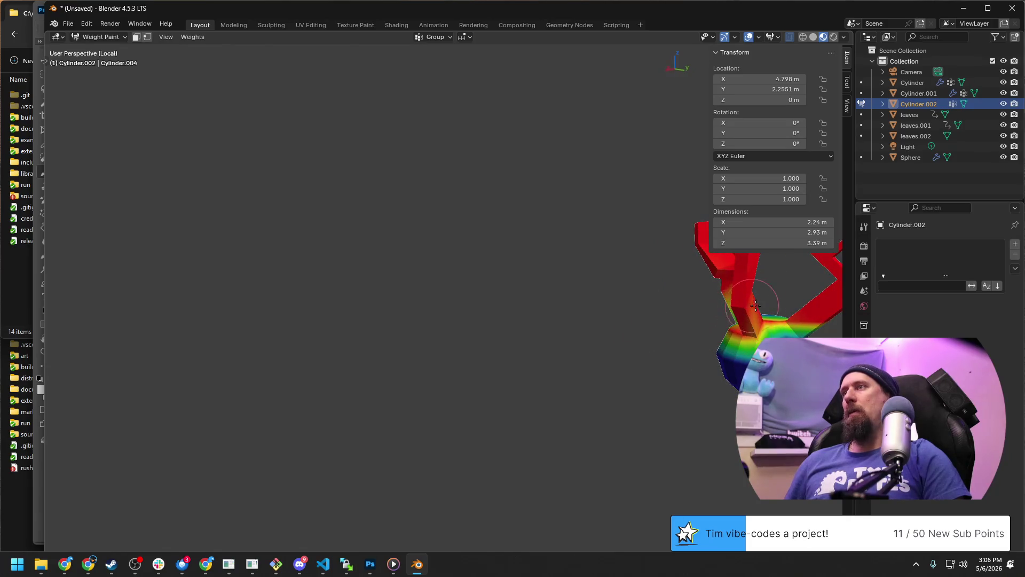
{"action": "scroll", "coordinate": [760, 323], "scroll_direction": "down", "scroll_amount": 3}
{"action": "middle_click_drag", "start_coordinate": [762, 326], "coordinate": [760, 329]}
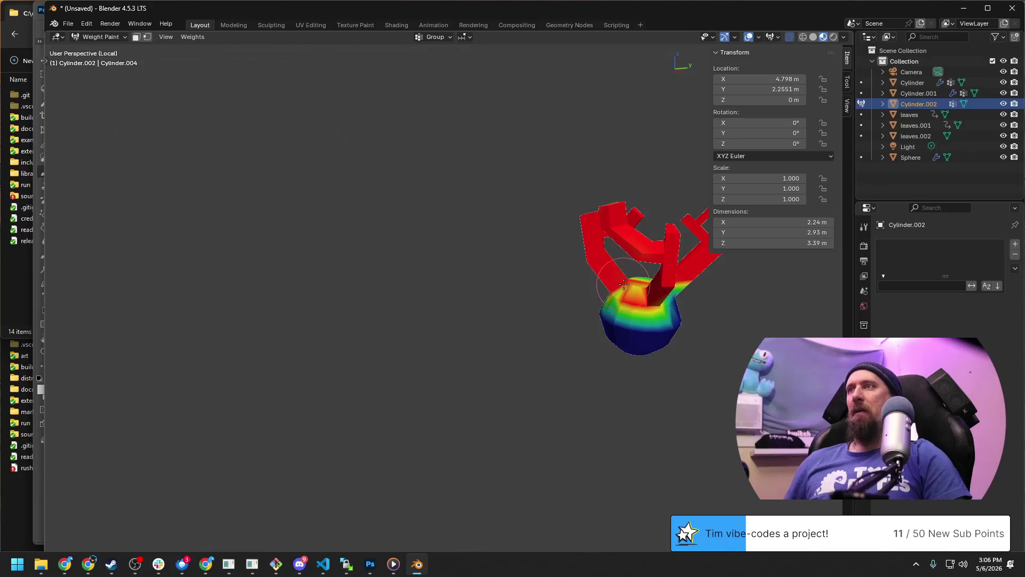
{"action": "scroll", "coordinate": [757, 334], "scroll_direction": "up", "scroll_amount": 4}
{"action": "scroll", "coordinate": [757, 333], "scroll_direction": "down", "scroll_amount": 2}
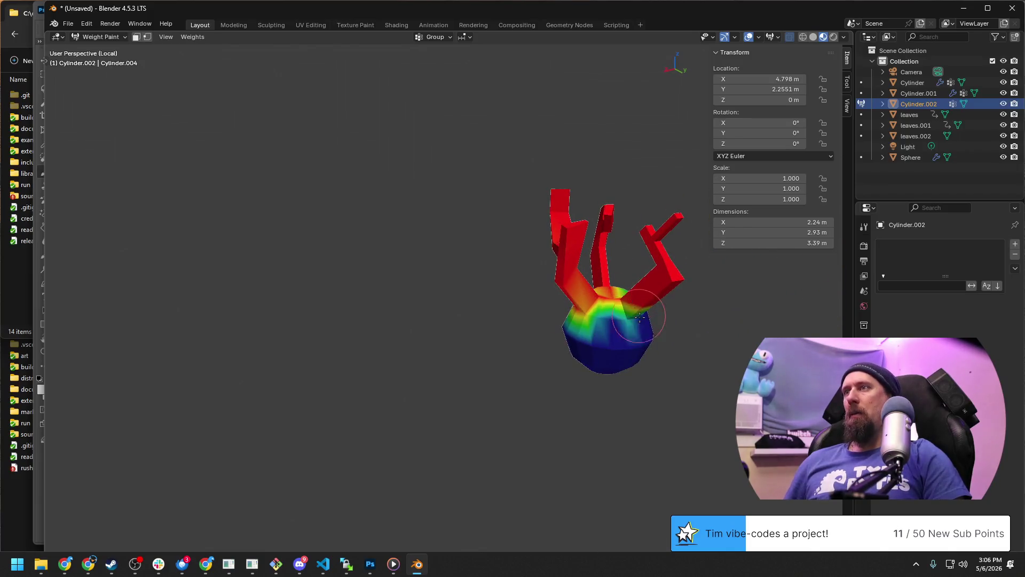
{"action": "mouse_move", "coordinate": [609, 305]}
{"action": "middle_mouse_down"}
{"action": "mouse_move", "coordinate": [580, 303]}
{"action": "mouse_move", "coordinate": [721, 273]}
{"action": "middle_mouse_up"}
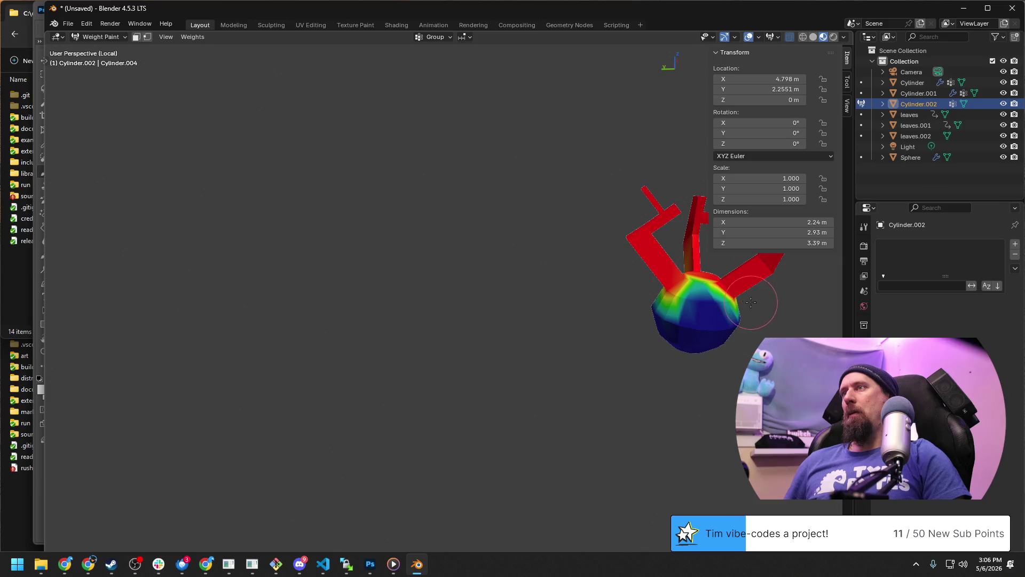
{"action": "scroll", "coordinate": [597, 395], "scroll_direction": "up", "scroll_amount": 2}
Paint red weight over the top of the sphere so it blends into the bulb, then enter Edit Mode.
{"action": "mouse_move", "coordinate": [753, 305]}
{"action": "middle_mouse_down"}
{"action": "mouse_move", "coordinate": [597, 395]}
{"action": "mouse_move", "coordinate": [675, 361]}
{"action": "mouse_move", "coordinate": [657, 365]}
{"action": "middle_mouse_up"}
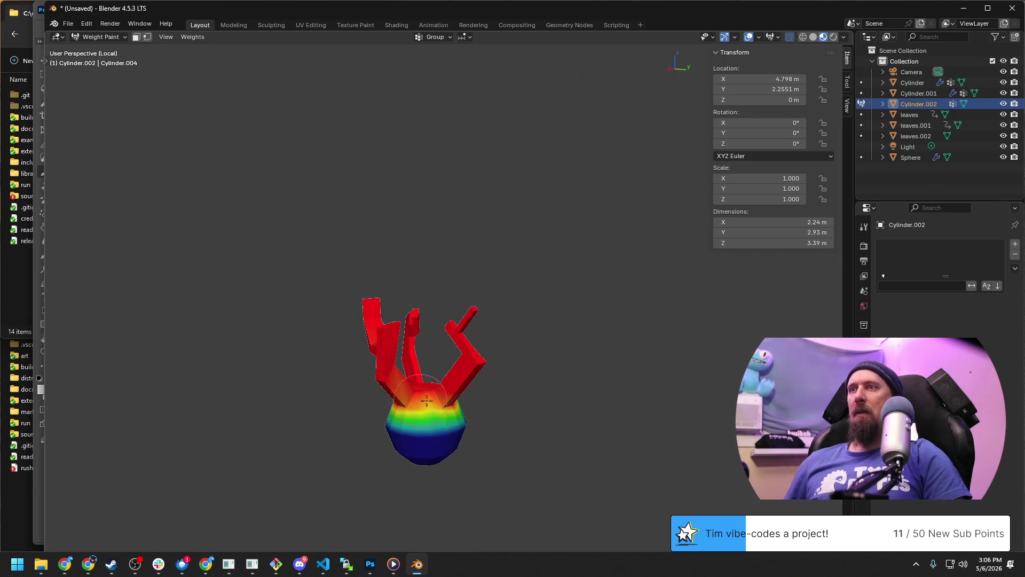
{"action": "middle_click_drag", "start_coordinate": [561, 377], "coordinate": [510, 391]}
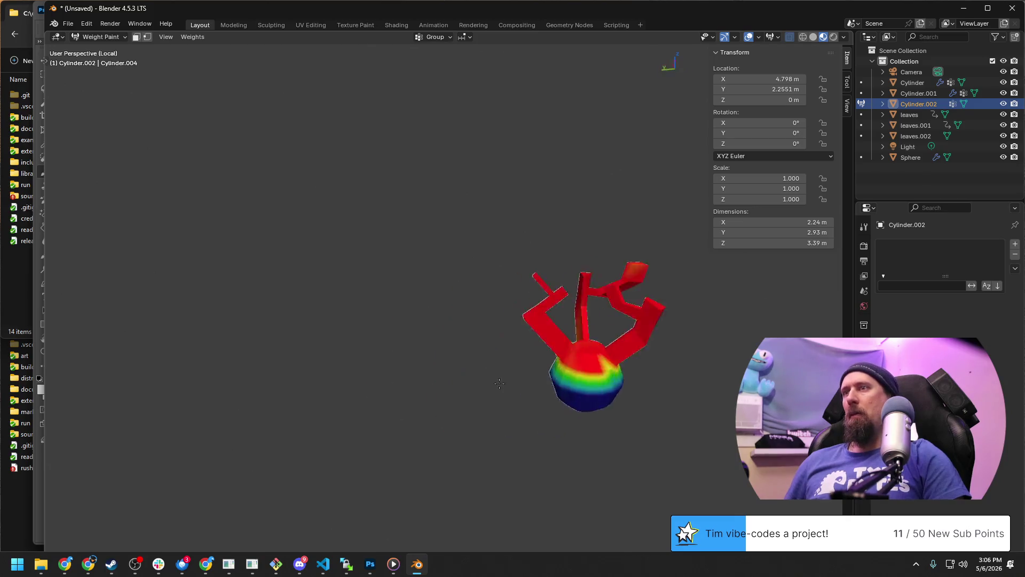
{"action": "middle_click_drag", "start_coordinate": [561, 371], "coordinate": [680, 415]}
{"action": "left_click_drag", "start_coordinate": [681, 415], "coordinate": [720, 414]}
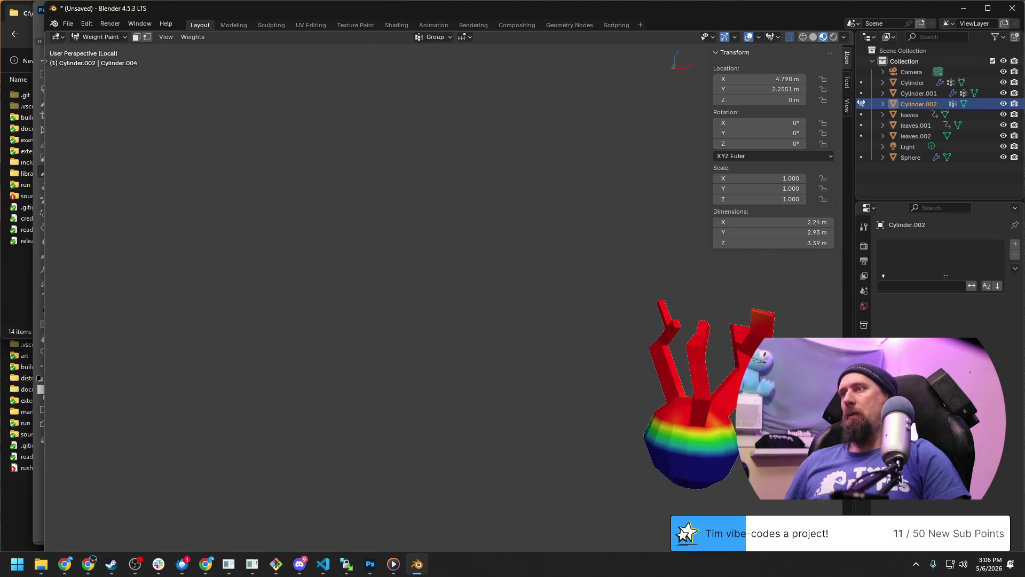
{"action": "middle_click_drag", "start_coordinate": [643, 436], "coordinate": [524, 358]}
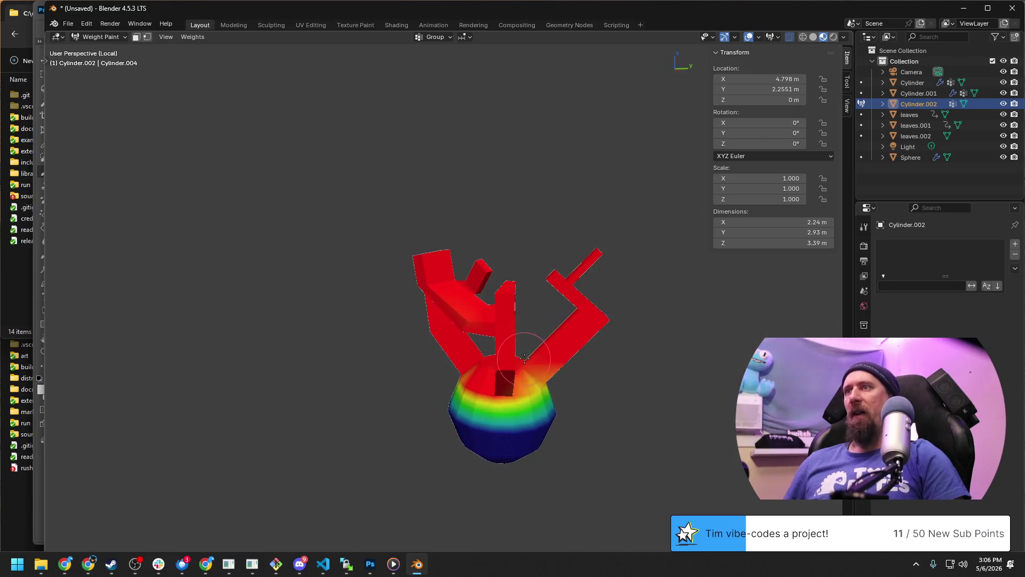
{"action": "left_click_drag", "start_coordinate": [525, 358], "coordinate": [539, 379]}
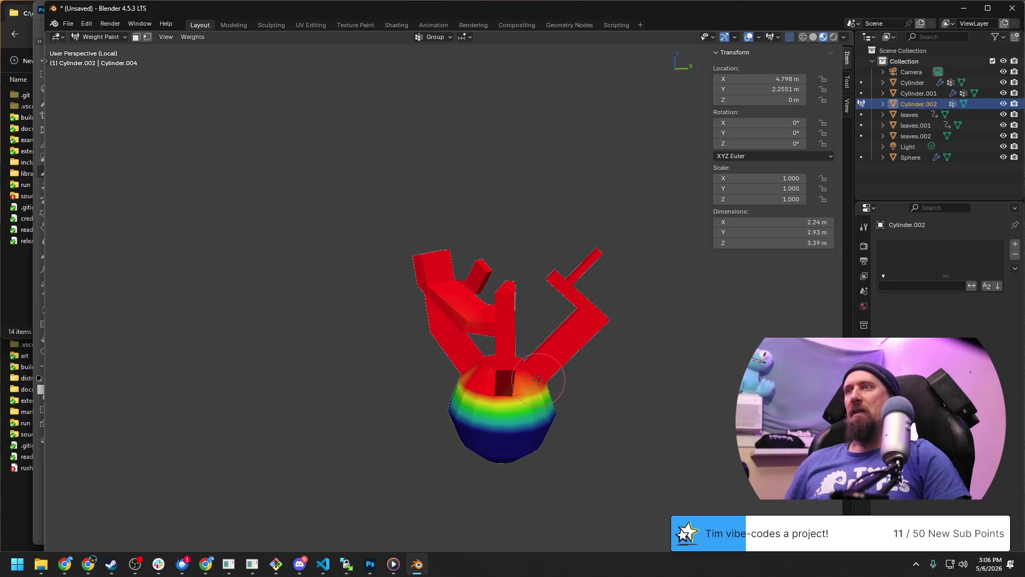
{"action": "middle_click_drag", "start_coordinate": [446, 377], "coordinate": [689, 369]}
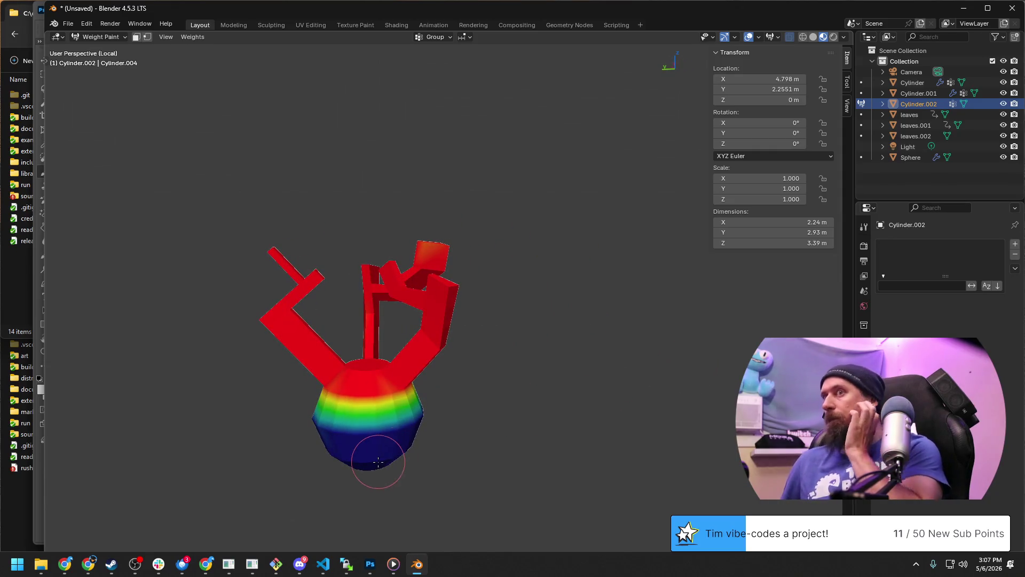
{"action": "key", "text": "Tab"}
{"action": "scroll", "coordinate": [440, 267], "scroll_direction": "down", "scroll_amount": 2}
Extrude the sphere's bottom face downward into a long trunk.
{"action": "mouse_move", "coordinate": [419, 467]}
{"action": "middle_mouse_down", "text": "shift"}
{"action": "mouse_move", "coordinate": [440, 267]}
{"action": "mouse_move", "coordinate": [464, 254]}
{"action": "mouse_move", "coordinate": [455, 287]}
{"action": "middle_mouse_up", "text": "shift"}
{"action": "left_click", "coordinate": [417, 279]}
{"action": "key", "text": "e"}
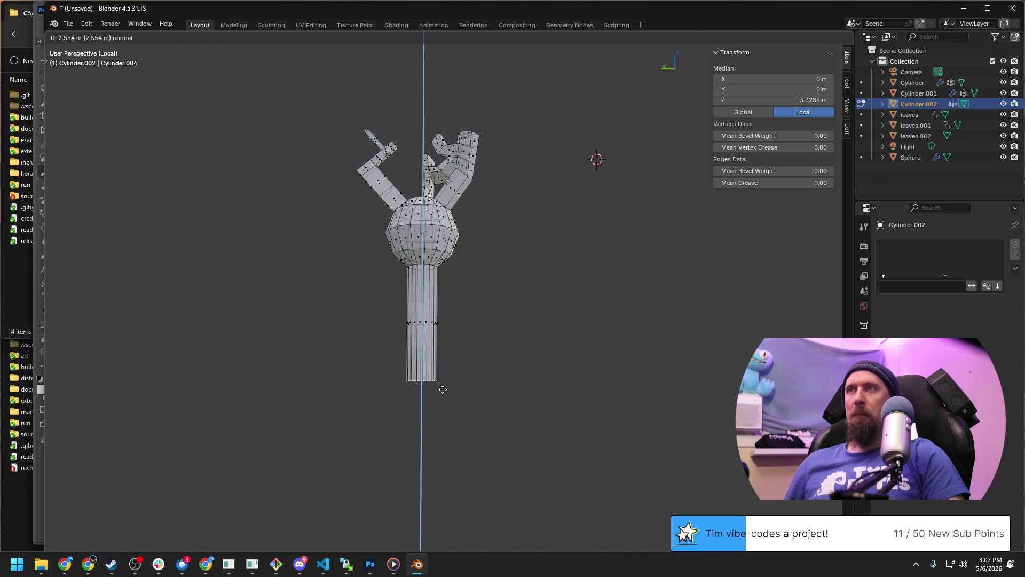
{"action": "left_click", "coordinate": [437, 307]}
Scale down the bulb's middle face ring so it tapers into the trunk.
{"action": "left_click", "coordinate": [430, 258], "text": "alt"}
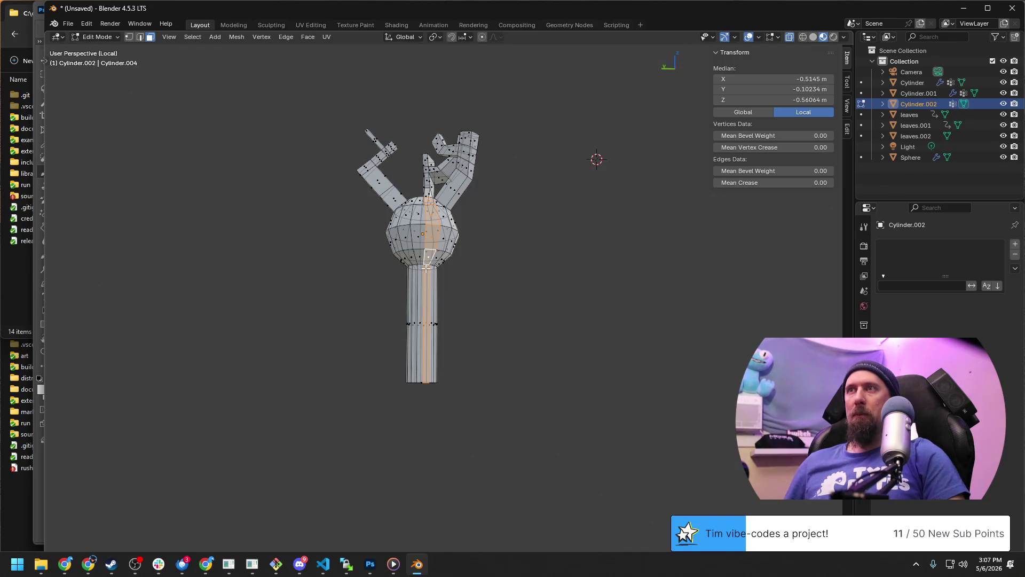
{"action": "scroll", "coordinate": [426, 268], "scroll_direction": "up", "scroll_amount": 2}
{"action": "left_click", "coordinate": [420, 263]}
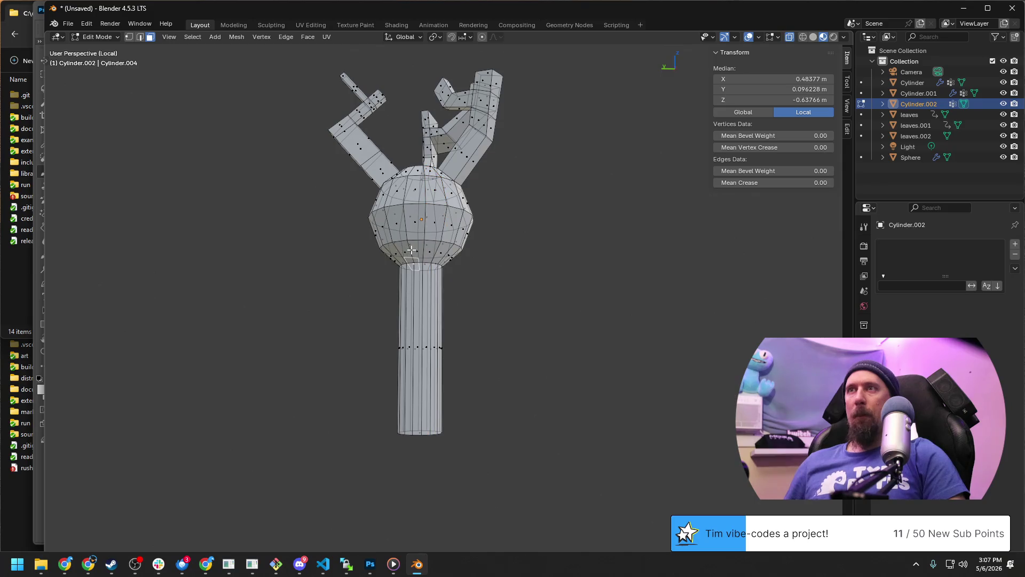
{"action": "left_click", "coordinate": [412, 250], "text": "alt"}
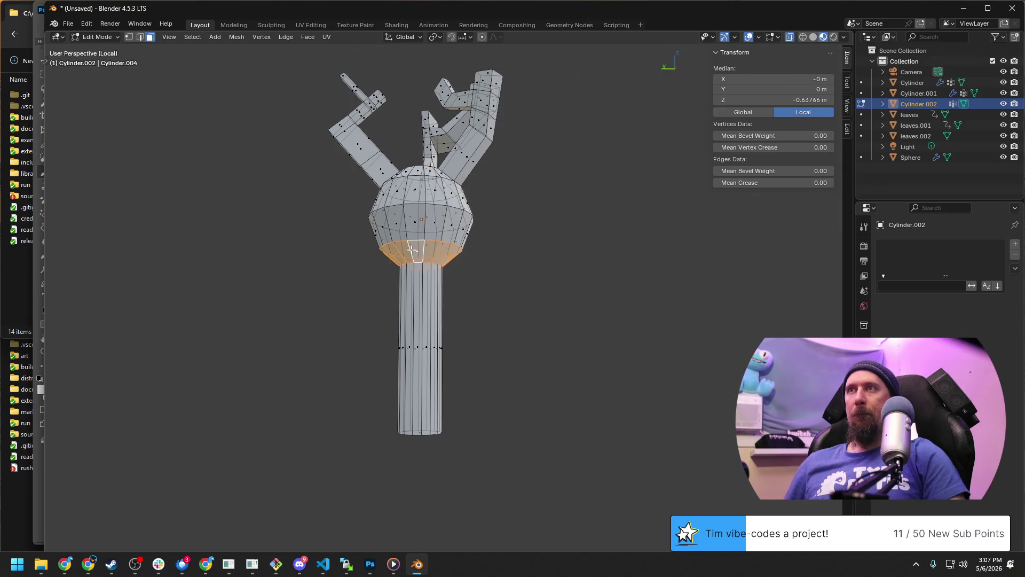
{"action": "left_click", "coordinate": [434, 217], "text": "alt"}
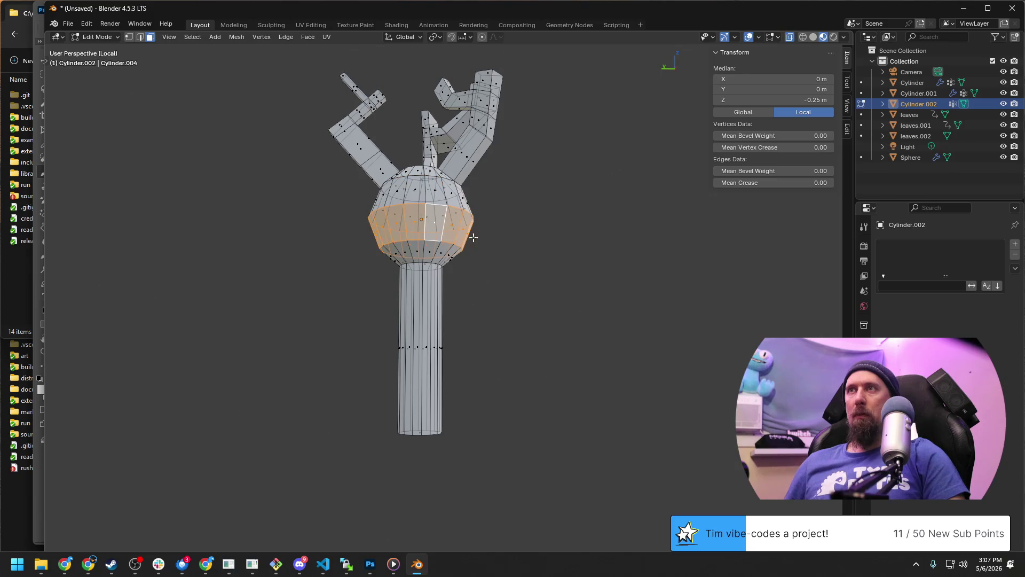
{"action": "key", "text": "s"}
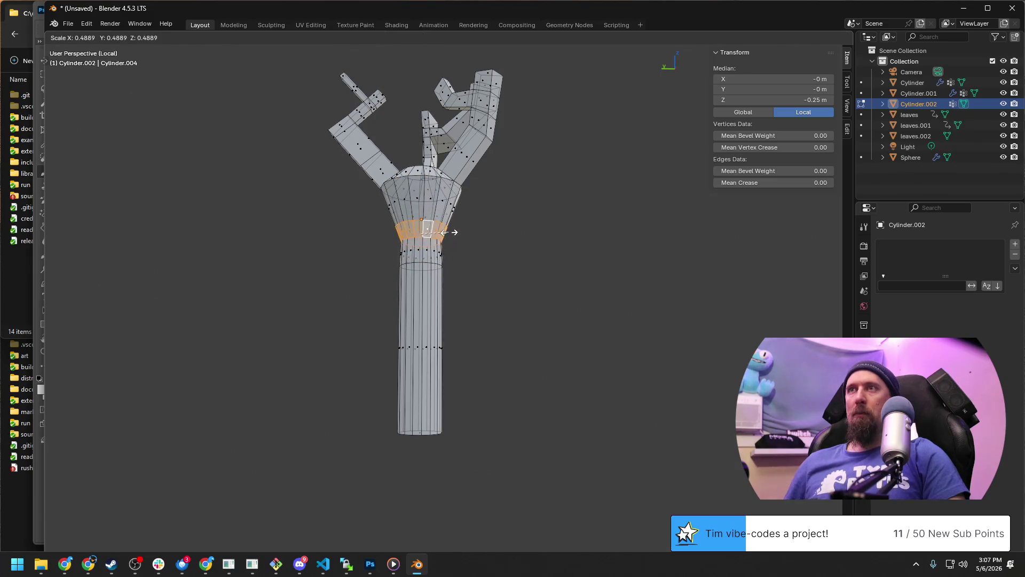
{"action": "left_click", "coordinate": [445, 233]}
{"action": "scroll", "coordinate": [470, 300], "scroll_direction": "down", "scroll_amount": 2}
Check the red-to-blue weight blend on the model, then bring the GitHub notes back up.
{"action": "key", "text": "ctrl+Tab"}
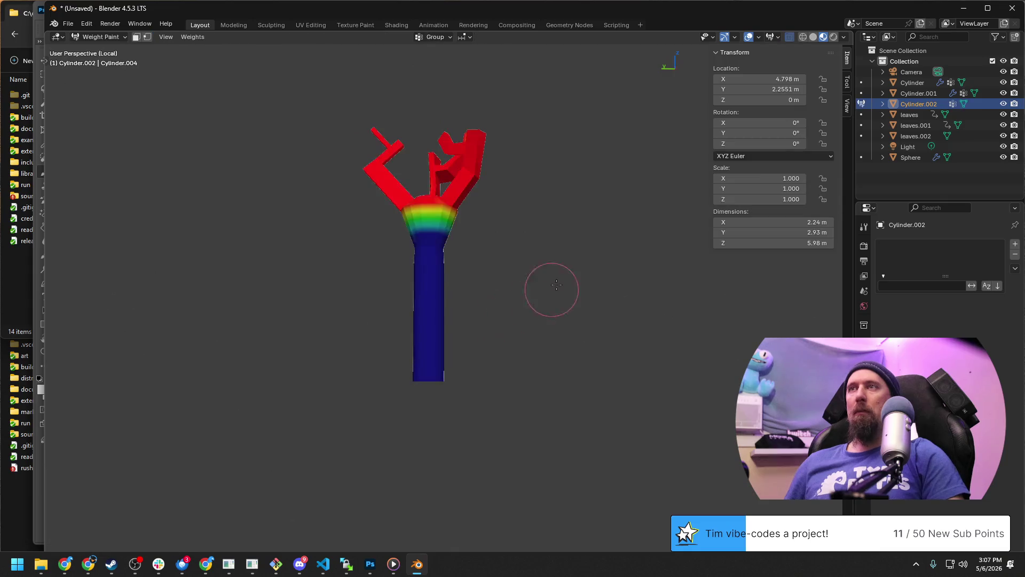
{"action": "scroll", "coordinate": [553, 257], "scroll_direction": "down", "scroll_amount": 3}
{"action": "middle_click_drag", "start_coordinate": [563, 225], "coordinate": [480, 338], "text": "shift"}
{"action": "scroll", "coordinate": [479, 338], "scroll_direction": "up", "scroll_amount": 3}
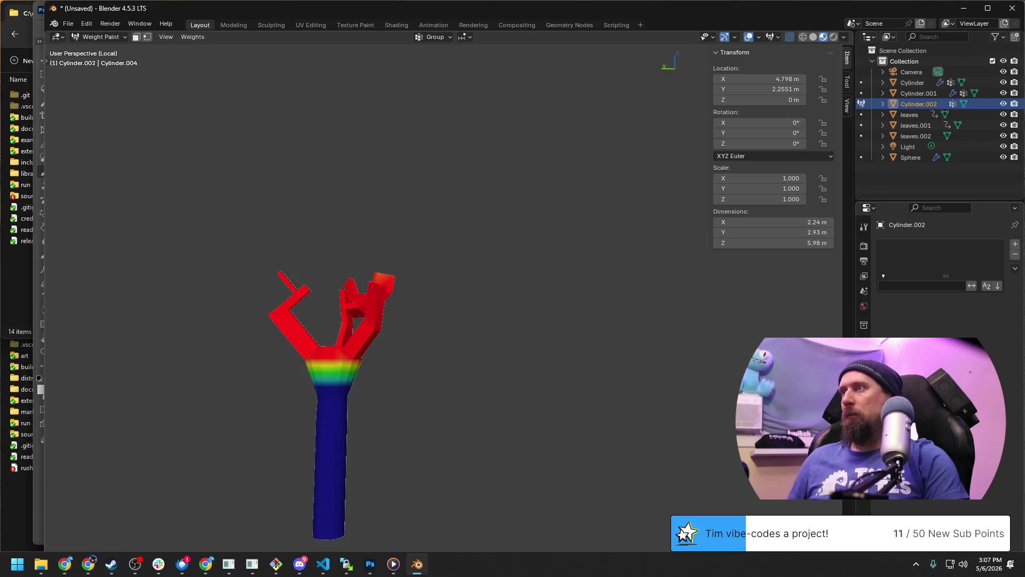
{"action": "middle_click_drag", "start_coordinate": [424, 321], "coordinate": [492, 332]}
{"action": "scroll", "coordinate": [492, 332], "scroll_direction": "down", "scroll_amount": 1}
{"action": "scroll", "coordinate": [489, 337], "scroll_direction": "up", "scroll_amount": 2}
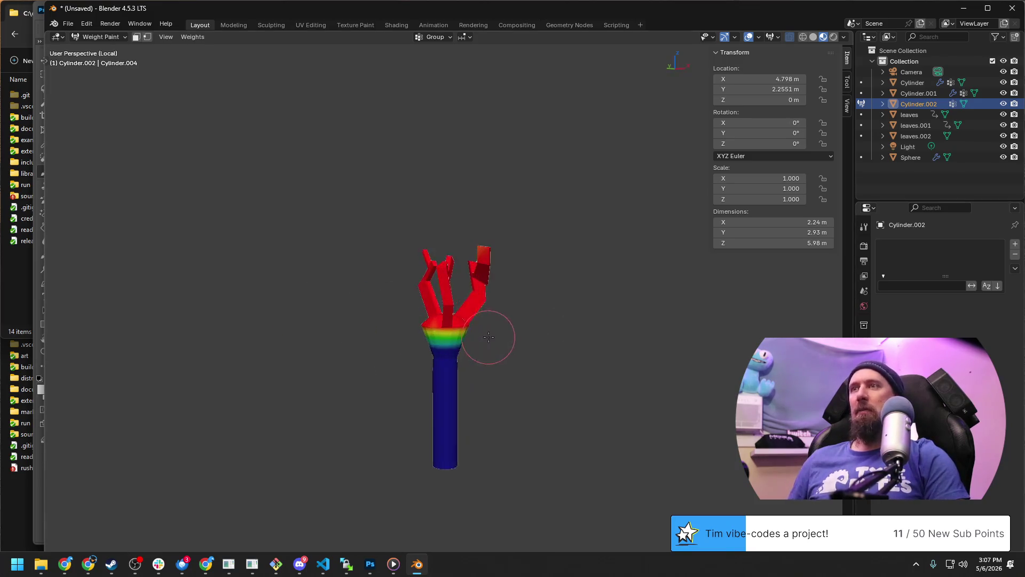
{"action": "key", "text": "Tab"}
{"action": "key", "text": "alt+Tab"}
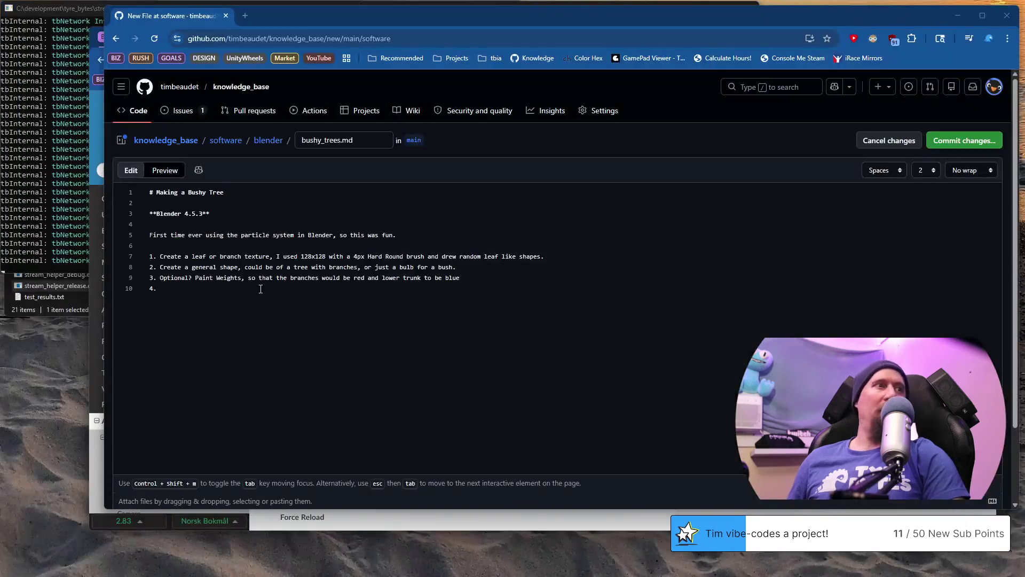
Insert a leaf-textured plane step and start a 'Click on Particles,' step, then add a particle system in Blender.
{"action": "left_click_drag", "start_coordinate": [211, 276], "coordinate": [448, 277]}
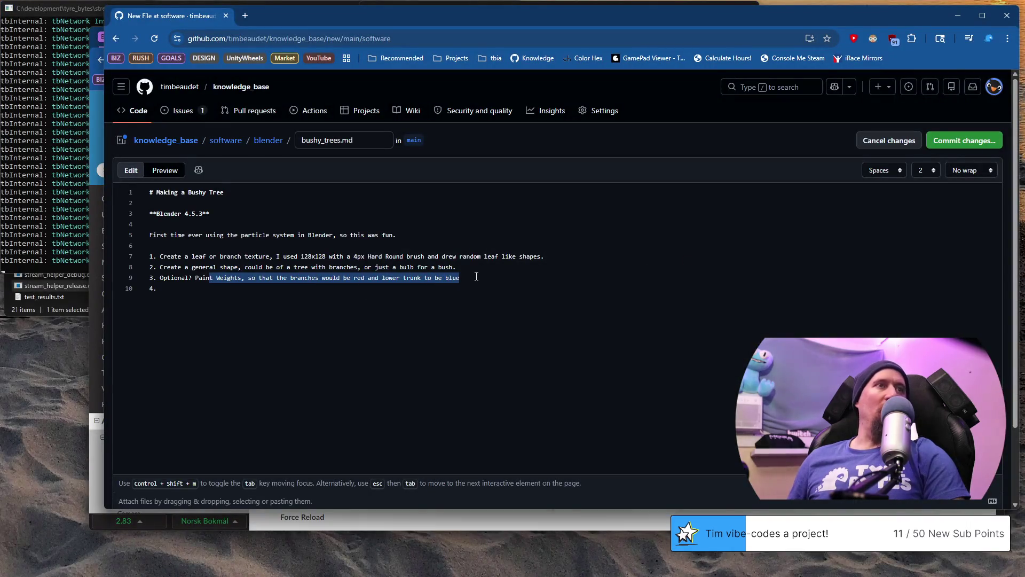
{"action": "left_click", "coordinate": [244, 289]}
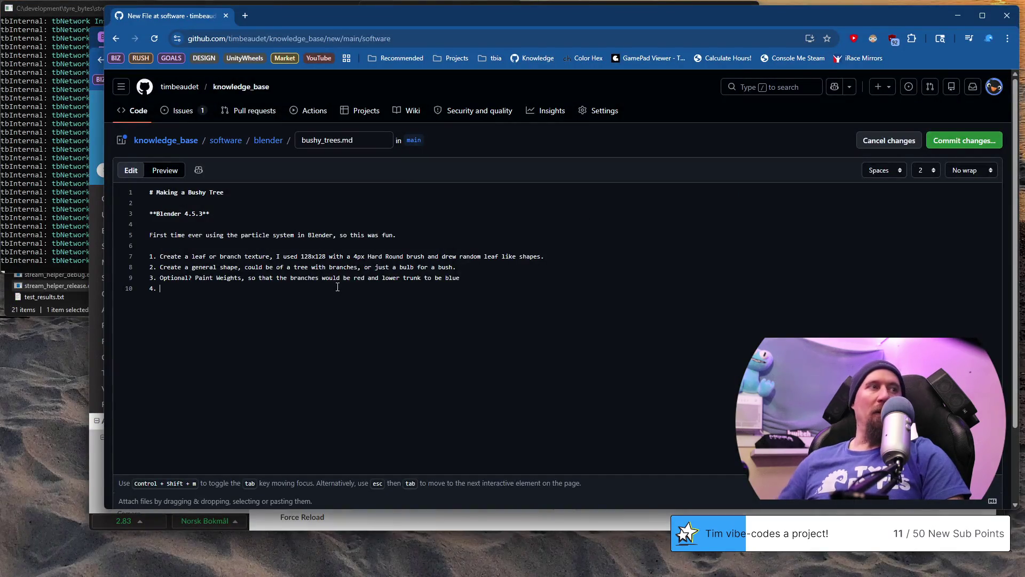
{"action": "type", "text": "Click on"}
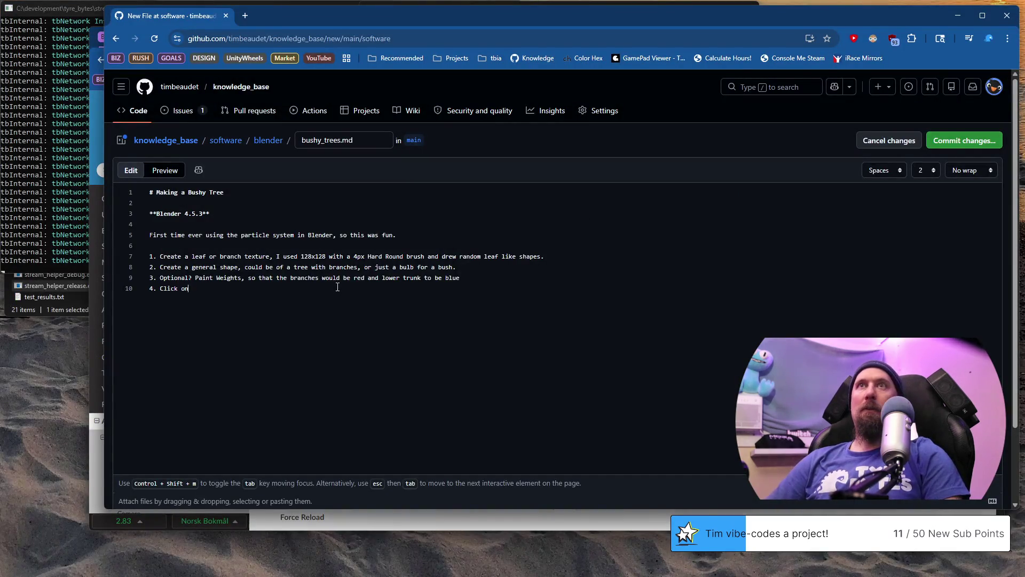
{"action": "type", "text": " Partr"}
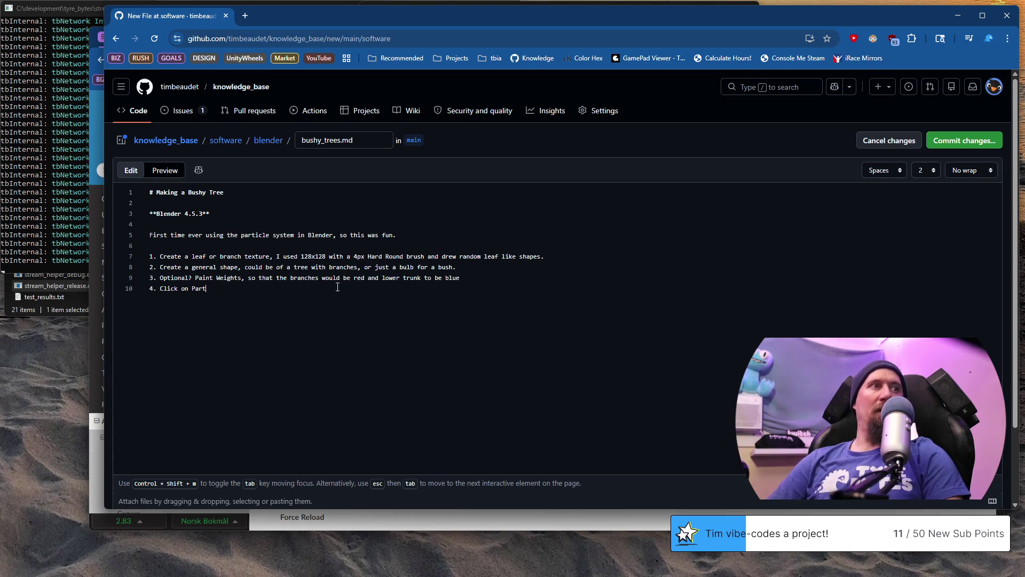
{"action": "key", "text": "Return"}
{"action": "type", "text": "Create a plane and"}
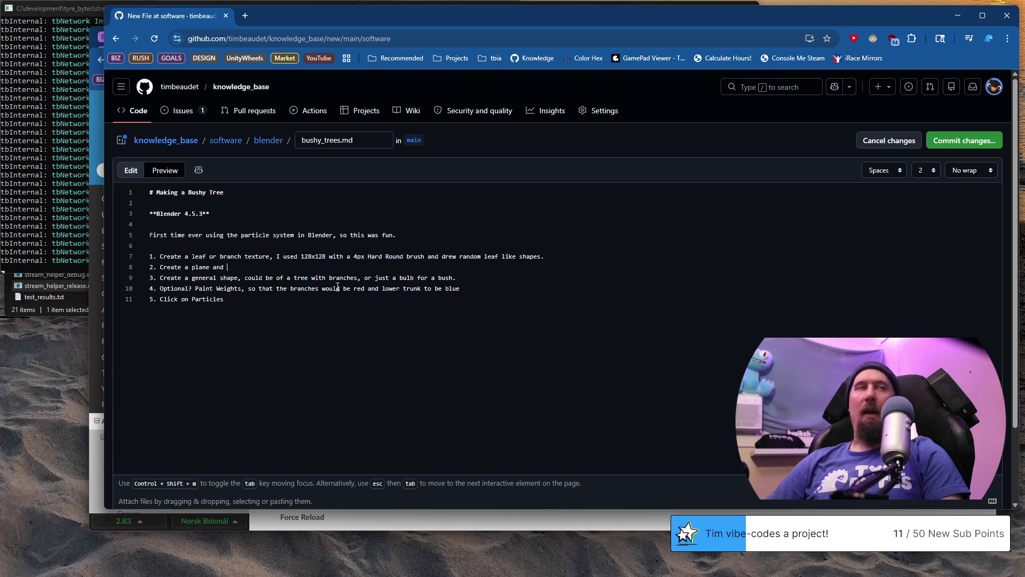
{"action": "type", "text": "put the leaves on"}
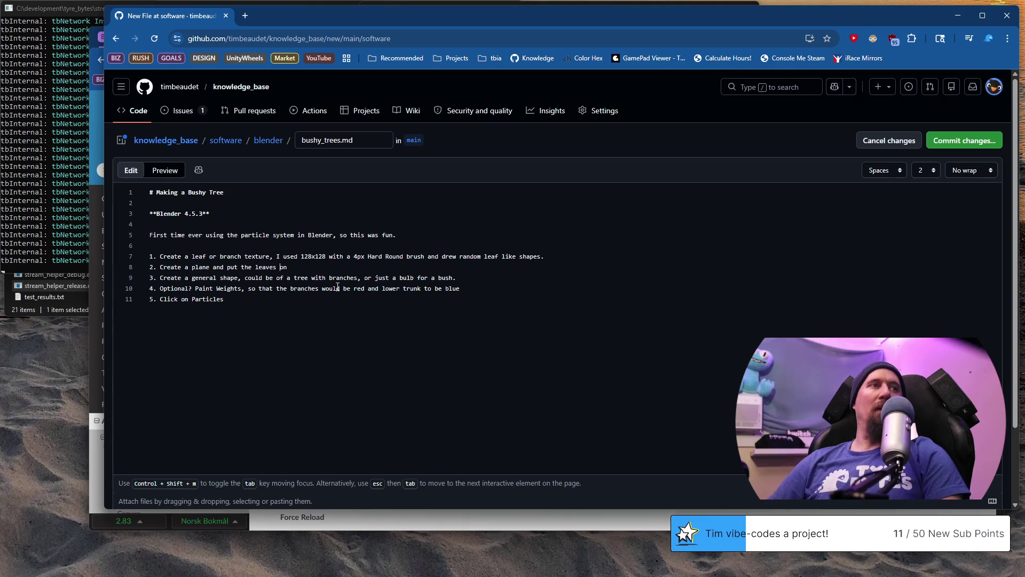
{"action": "type", "text": "texture "}
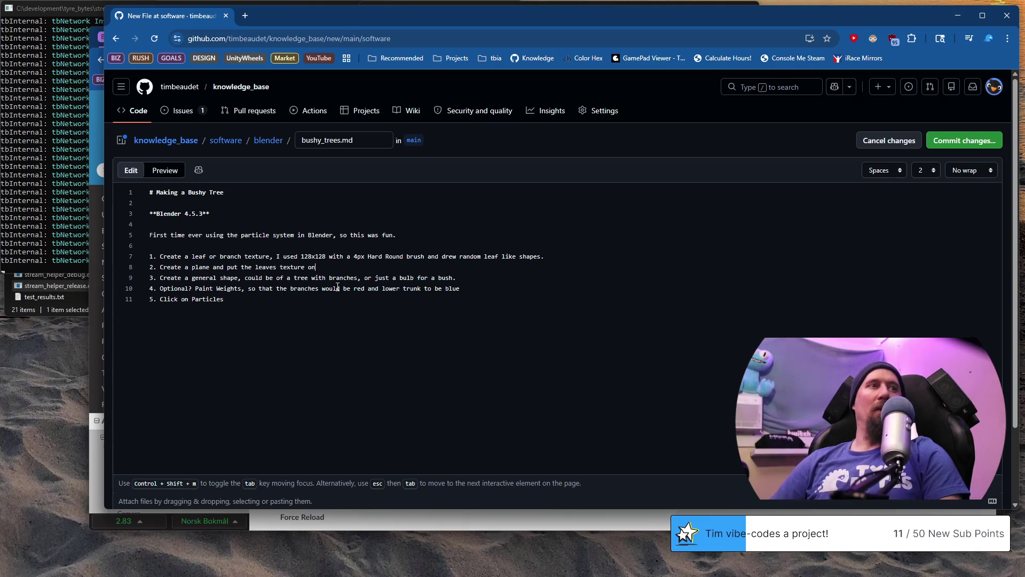
{"action": "type", "text": ","}
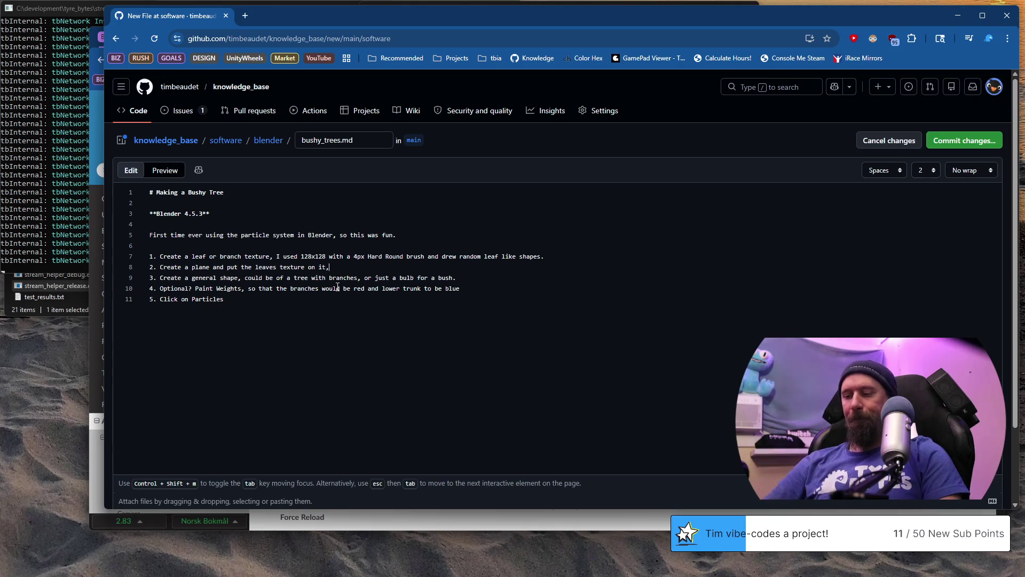
{"action": "type", "text": " optionally loop-cut and give it some"}
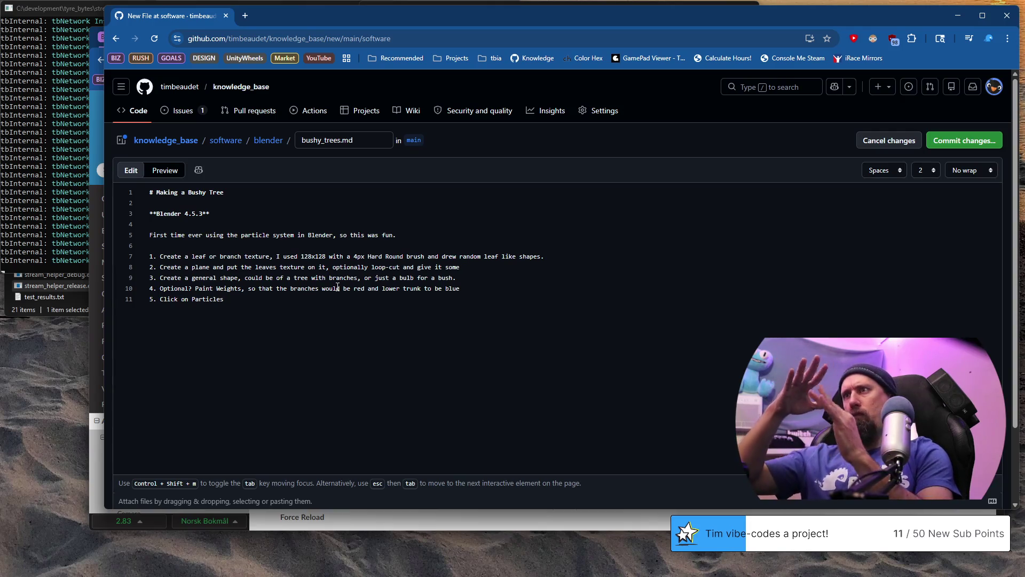
{"action": "type", "text": " flair."}
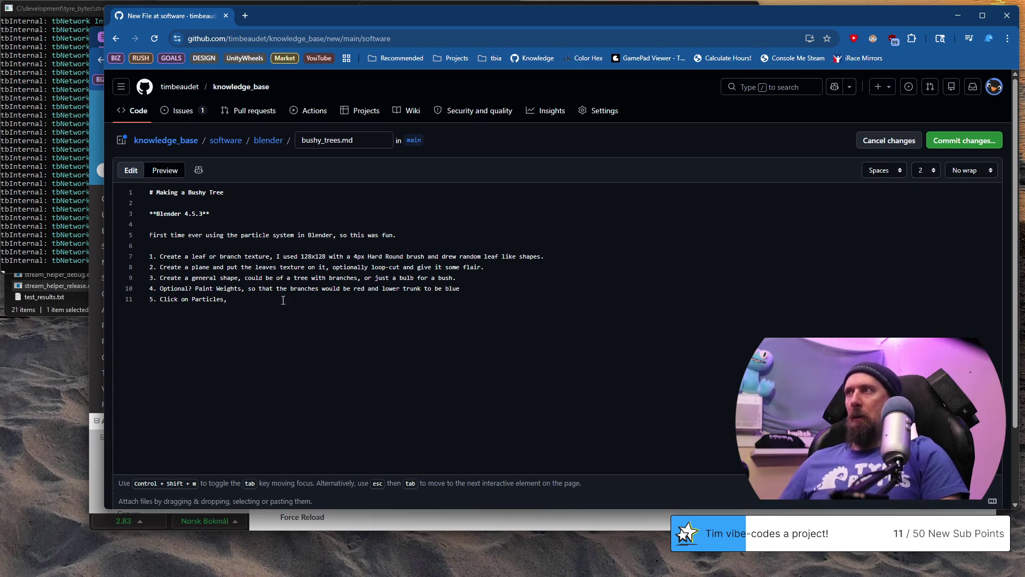
{"action": "key", "text": "alt+Tab"}
{"action": "left_click", "coordinate": [1015, 244]}
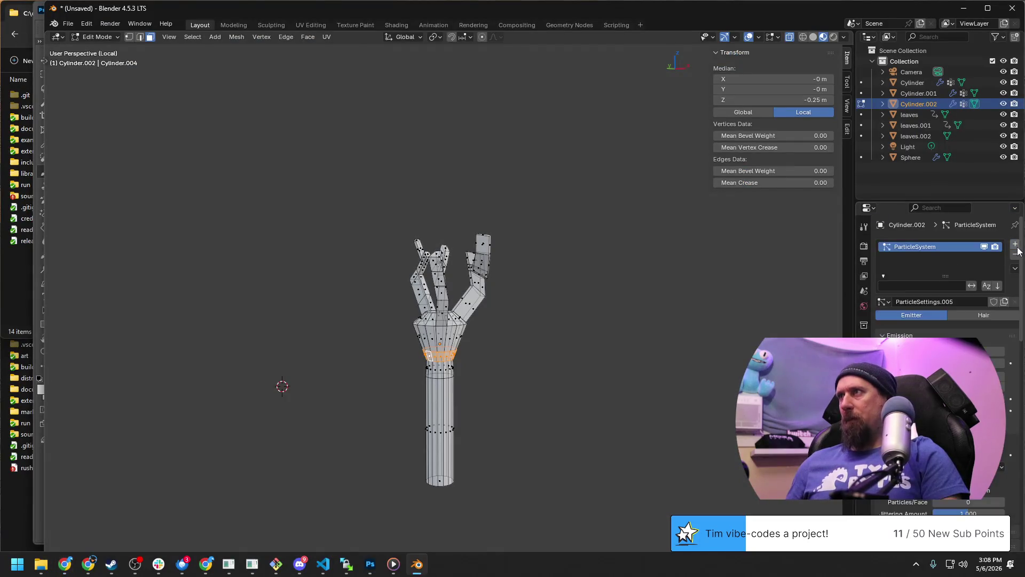
Set the particle system to Hair, reword step 5 to 'check advanced [x]', and start step 6 'Emission >'.
{"action": "left_click", "coordinate": [983, 315]}
{"action": "key", "text": "alt+Tab"}
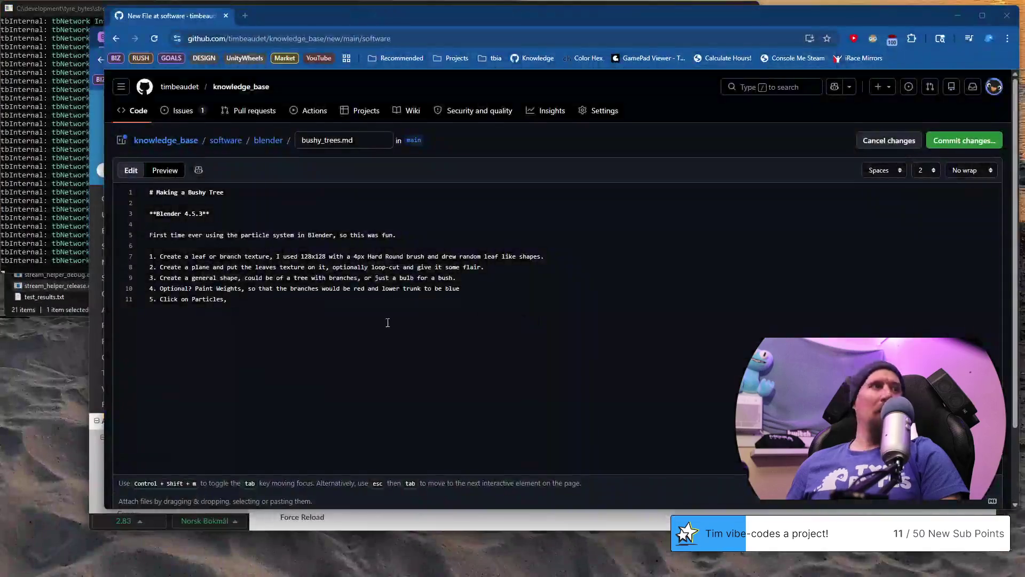
{"action": "type", "text": " + o"}
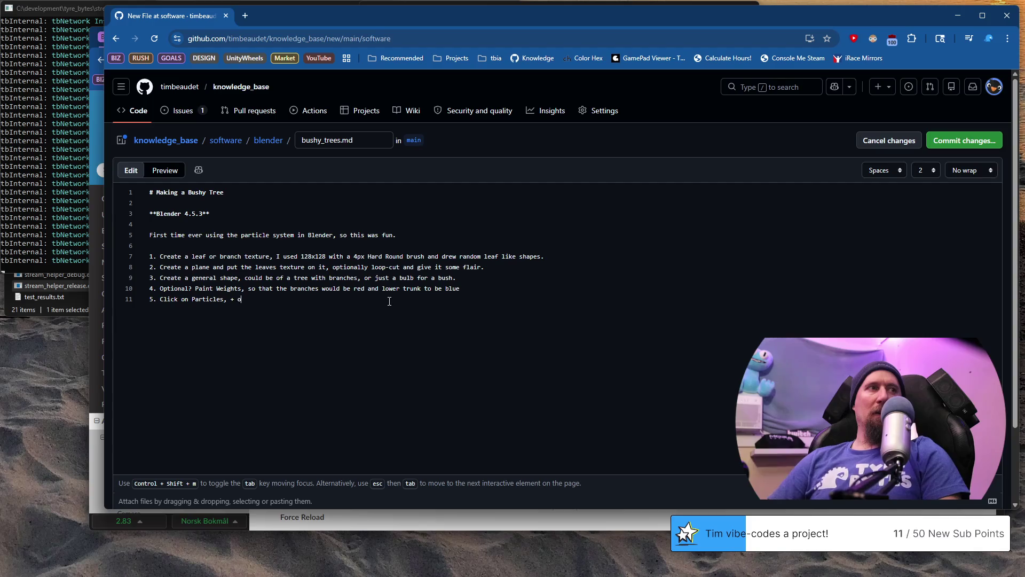
{"action": "type", "text": "ne, Hair, and click advanced"}
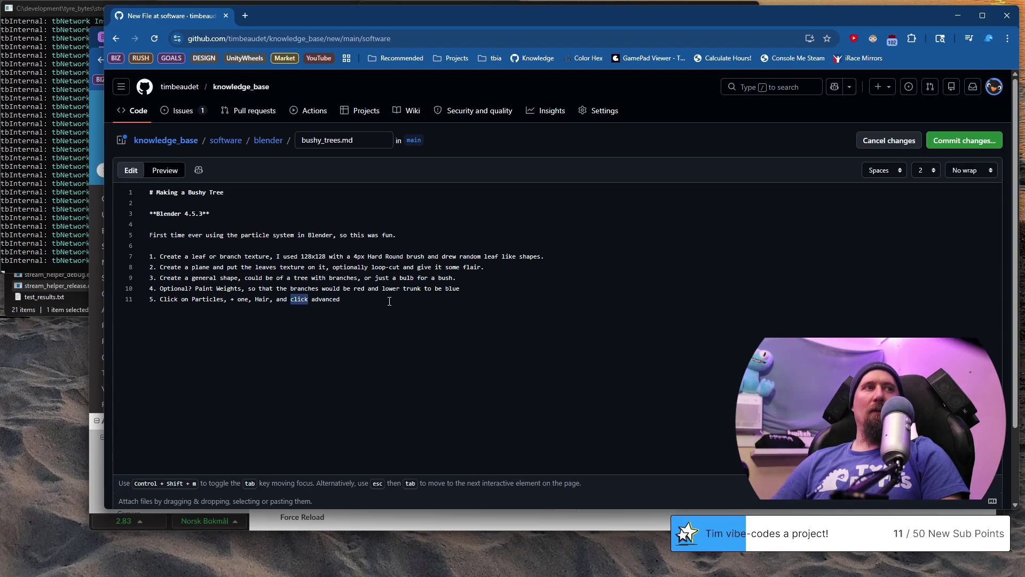
{"action": "type", "text": "checkmark on"}
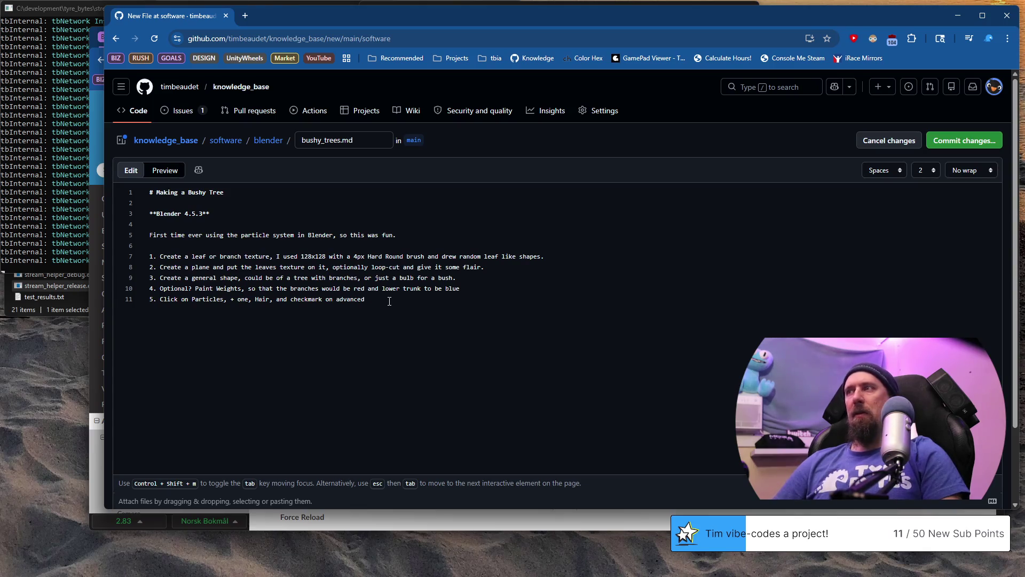
{"action": "key", "text": "BackSpace"}
{"action": "key", "text": "BackSpace"}
{"action": "key", "text": "BackSpace"}
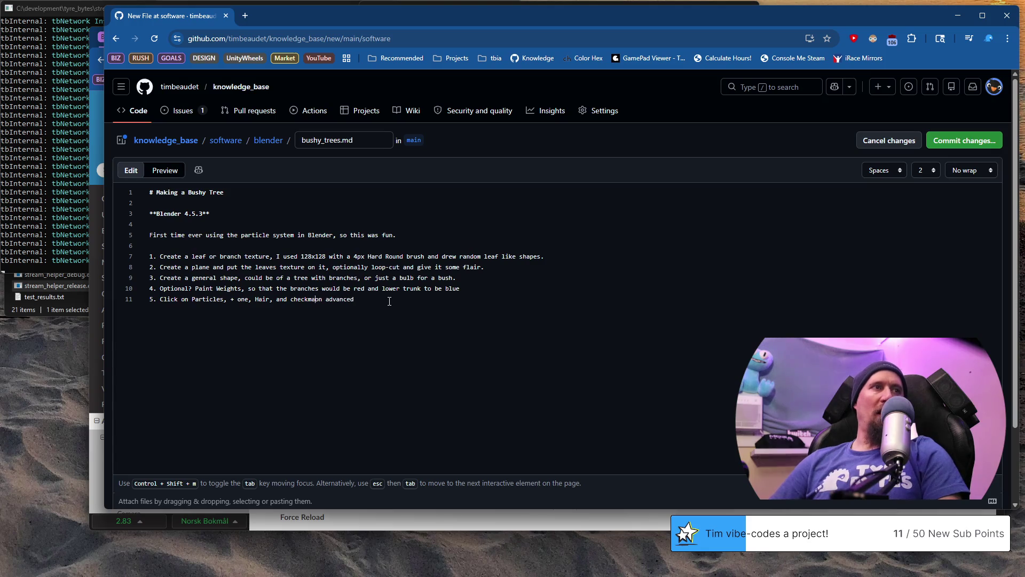
{"action": "key", "text": "BackSpace"}
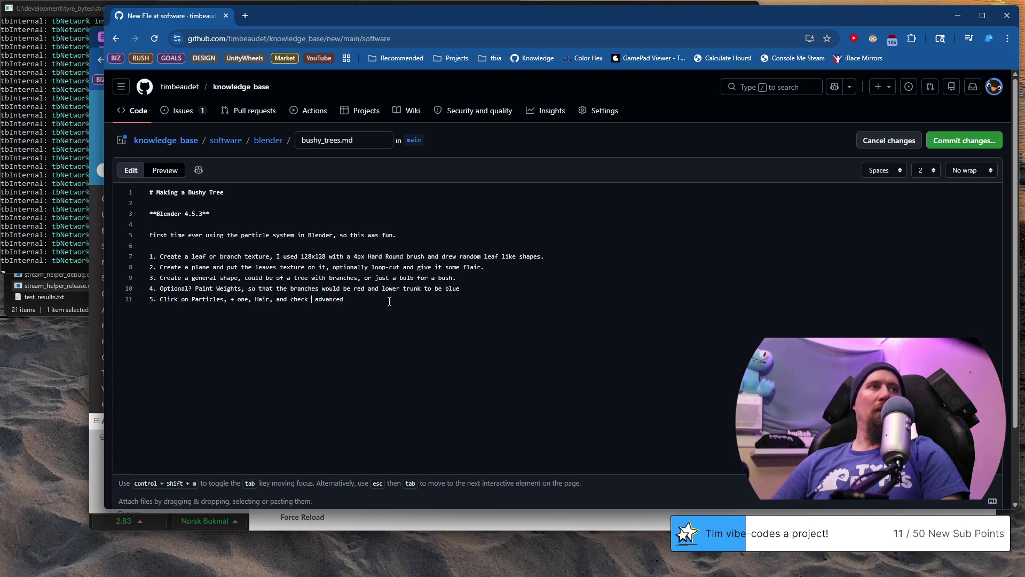
{"action": "type", "text": "[x"}
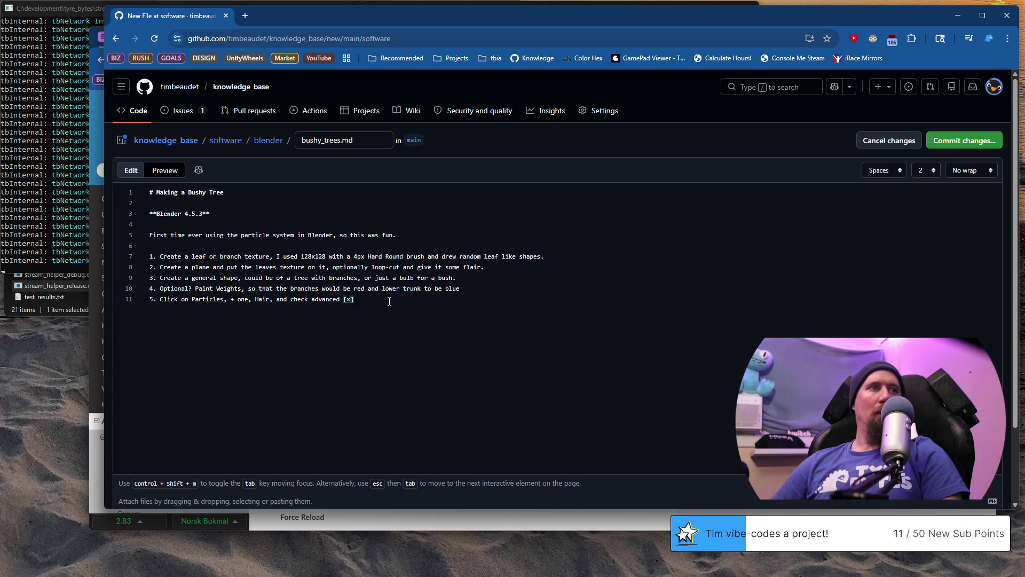
{"action": "key", "text": "Return"}
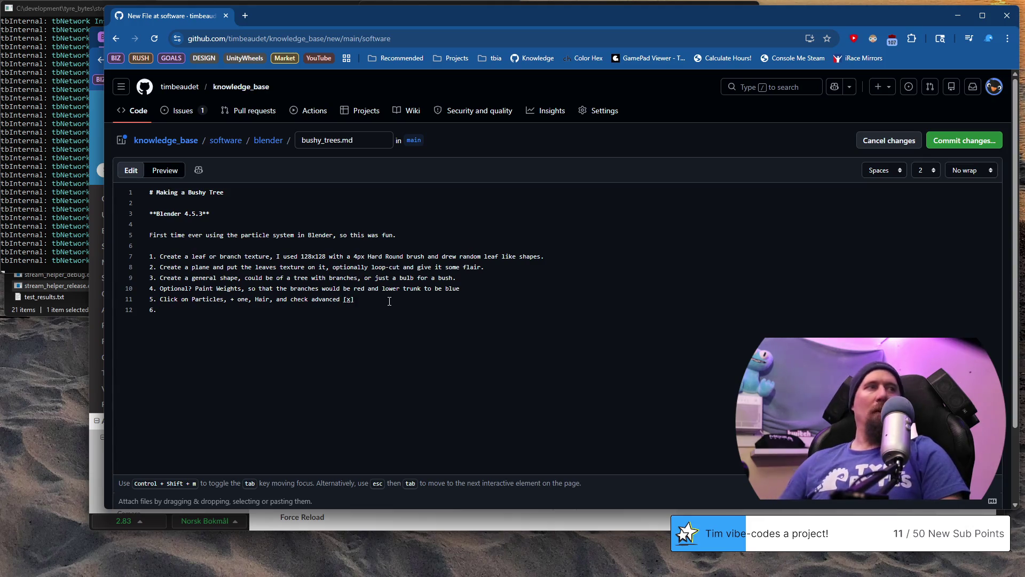
{"action": "key", "text": "alt+Tab"}
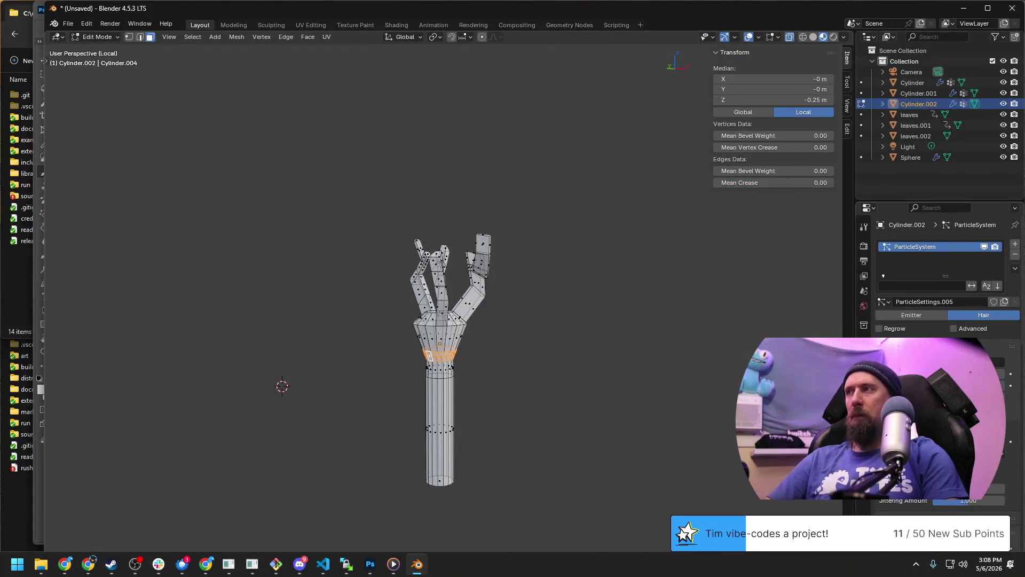
{"action": "key", "text": "alt+Tab"}
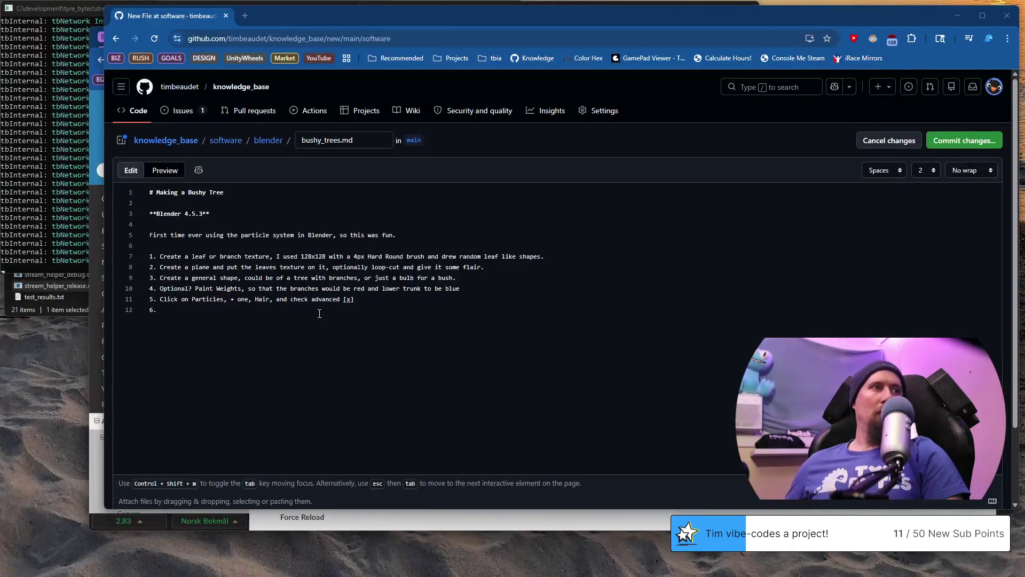
{"action": "type", "text": "Emission <"}
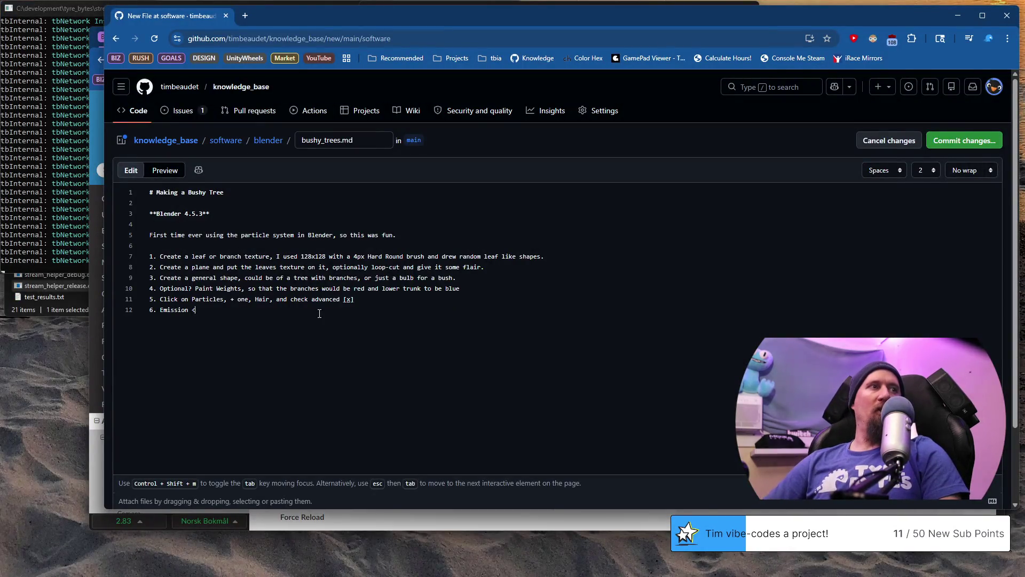
{"action": "type", "text": "mber >"}
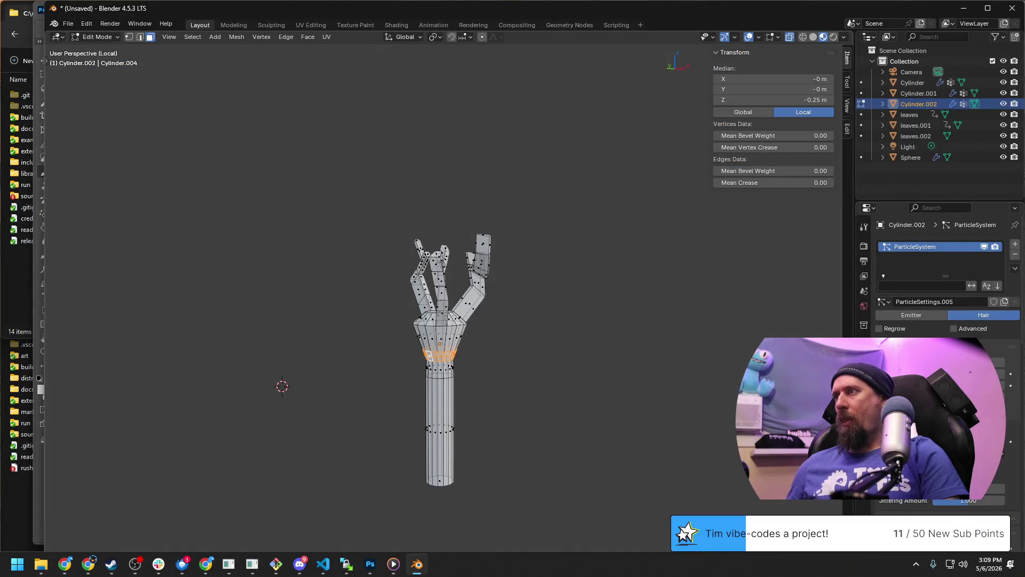
{"action": "scroll", "coordinate": [946, 320], "scroll_direction": "down", "scroll_amount": 5}
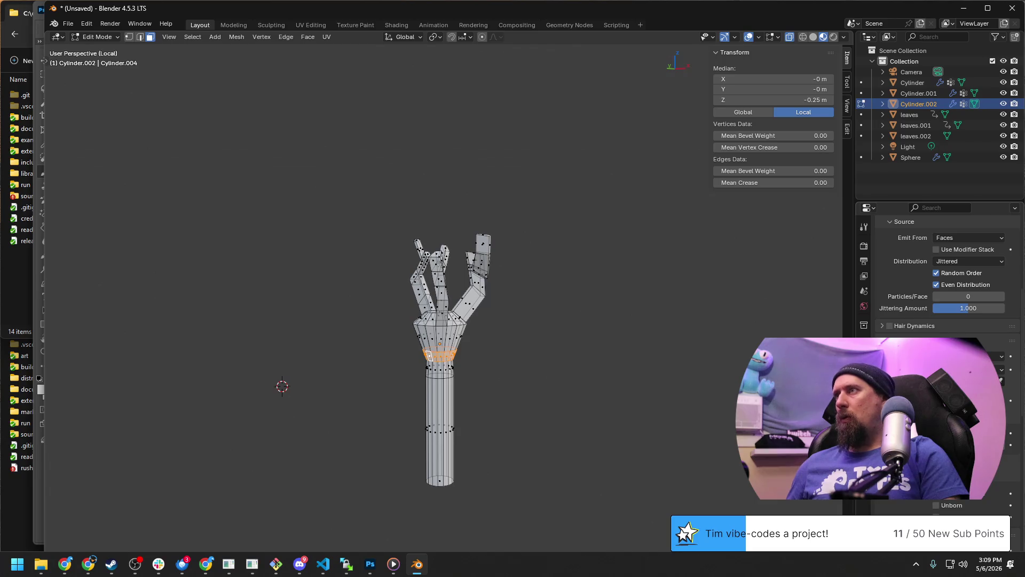
{"action": "scroll", "coordinate": [938, 272], "scroll_direction": "up", "scroll_amount": 1}
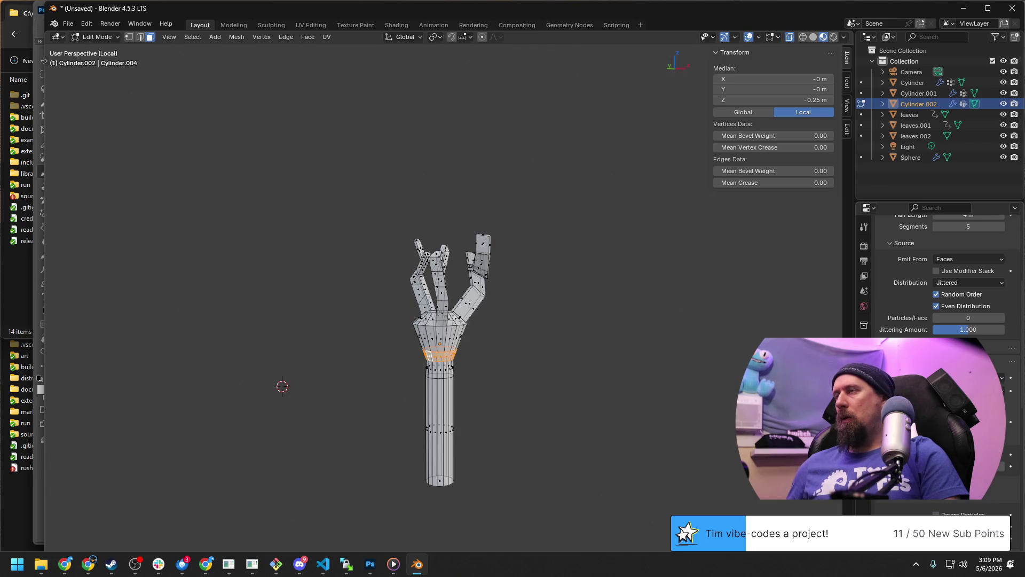
{"action": "left_click", "coordinate": [966, 257]}
{"action": "scroll", "coordinate": [886, 307], "scroll_direction": "down", "scroll_amount": 1}
{"action": "scroll", "coordinate": [887, 307], "scroll_direction": "down", "scroll_amount": 3}
{"action": "scroll", "coordinate": [887, 307], "scroll_direction": "down", "scroll_amount": 2}
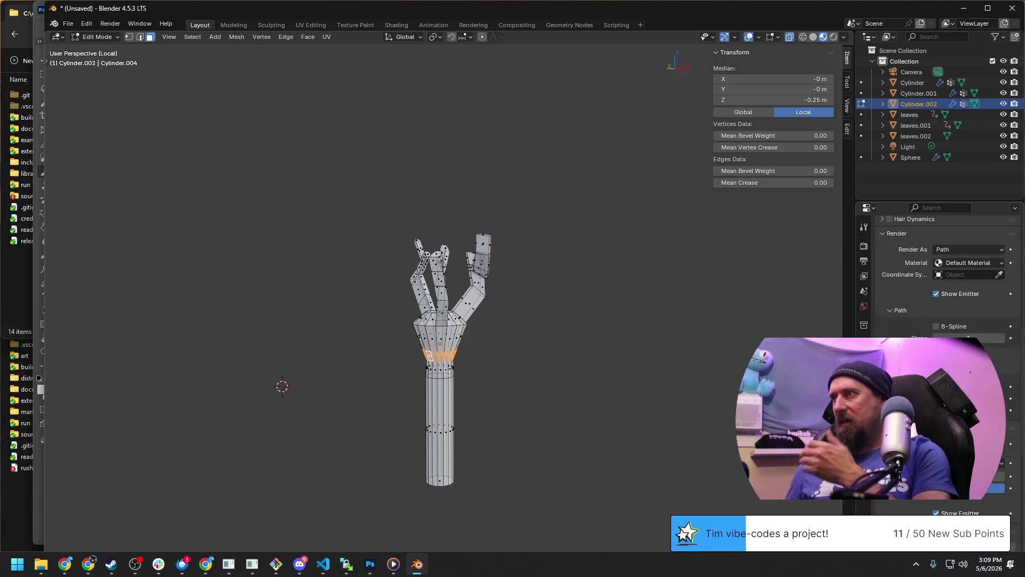
{"action": "scroll", "coordinate": [886, 308], "scroll_direction": "down", "scroll_amount": 1}
{"action": "scroll", "coordinate": [938, 273], "scroll_direction": "down", "scroll_amount": 4}
{"action": "scroll", "coordinate": [937, 273], "scroll_direction": "up", "scroll_amount": 1}
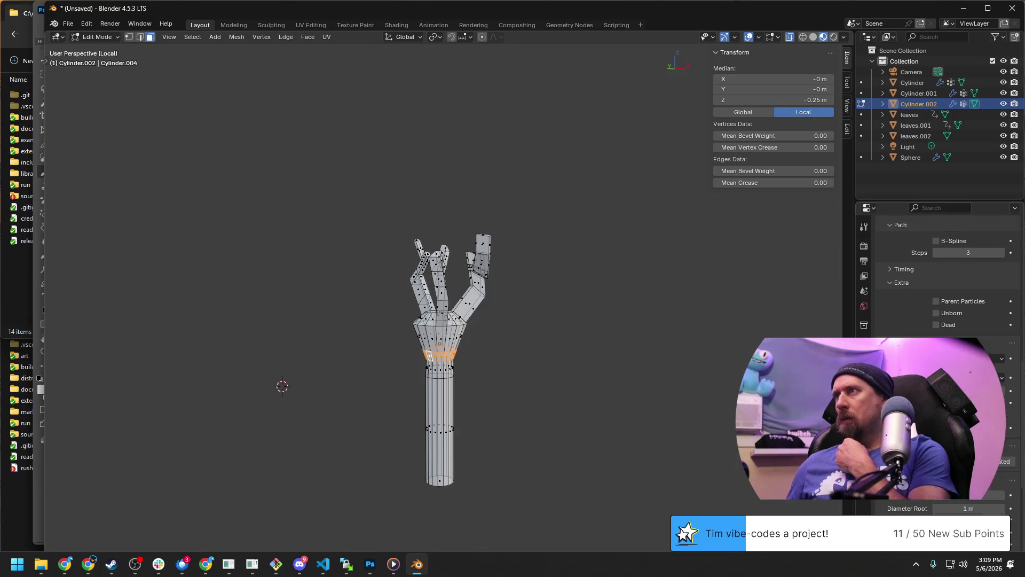
{"action": "scroll", "coordinate": [938, 272], "scroll_direction": "up", "scroll_amount": 1}
{"action": "scroll", "coordinate": [937, 273], "scroll_direction": "up", "scroll_amount": 1}
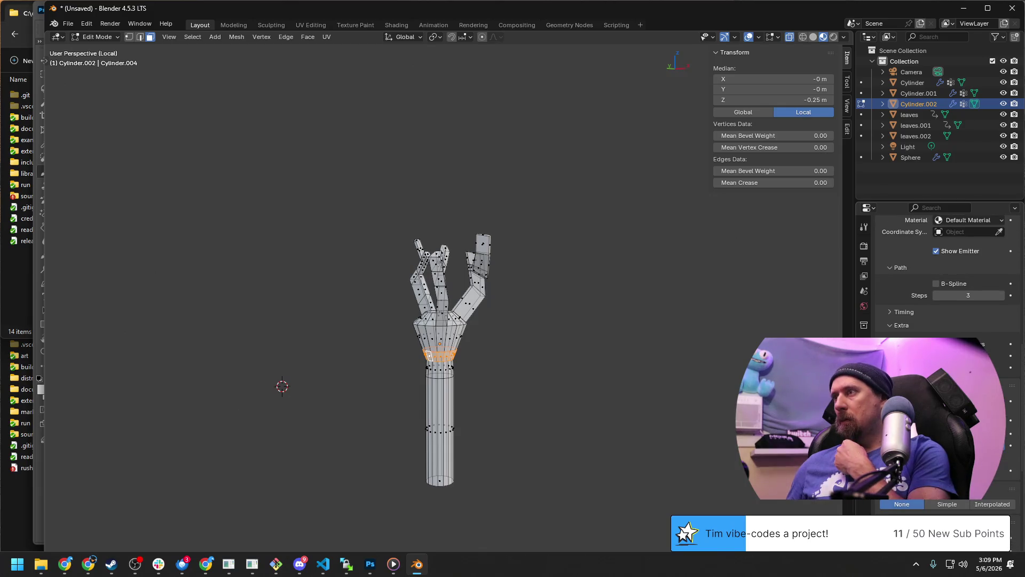
{"action": "scroll", "coordinate": [937, 272], "scroll_direction": "up", "scroll_amount": 3}
{"action": "scroll", "coordinate": [937, 273], "scroll_direction": "up", "scroll_amount": 3}
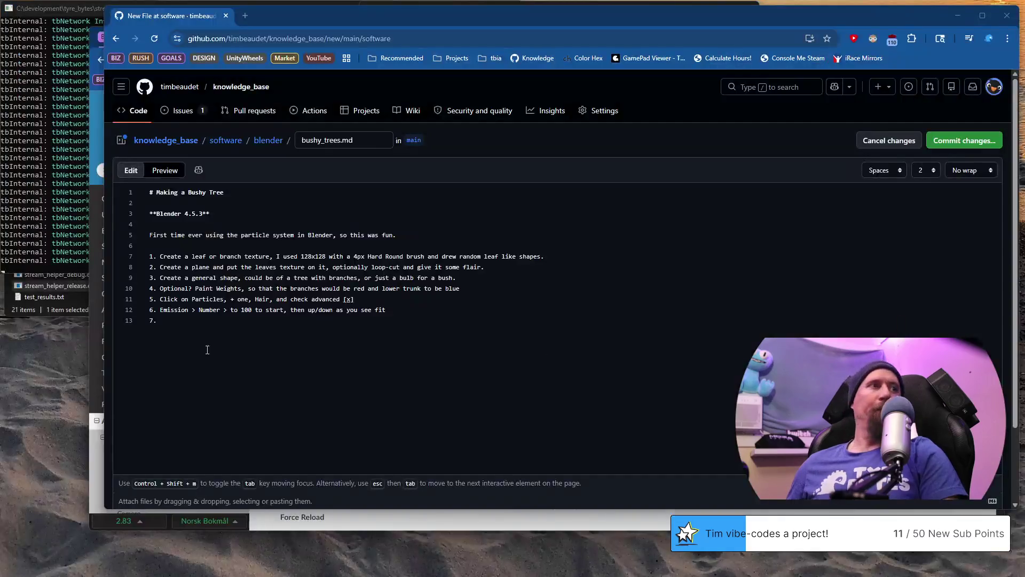
{"action": "left_click", "coordinate": [208, 349]}
{"action": "type", "text": "In the Ren"}
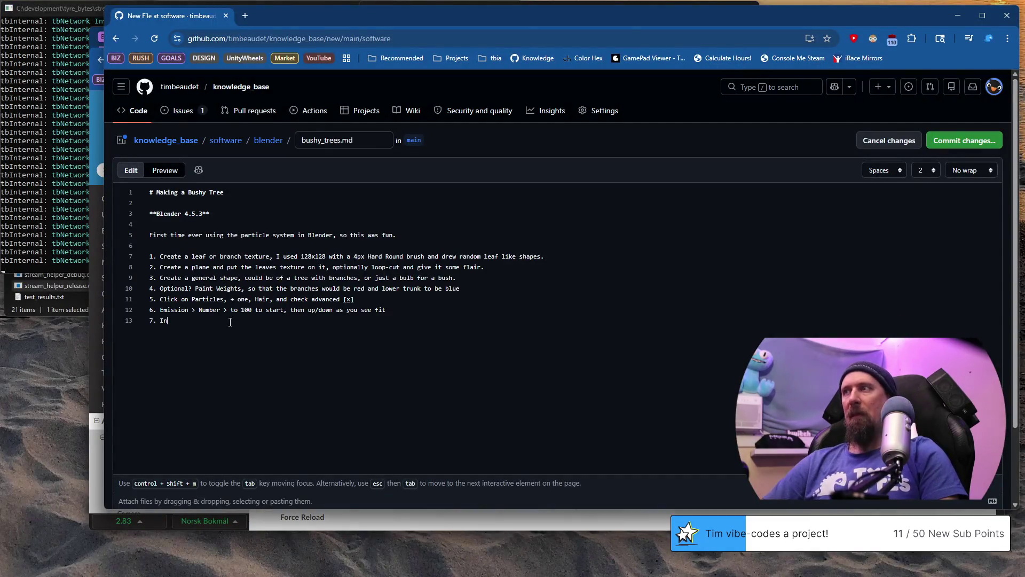
{"action": "type", "text": "der are"}
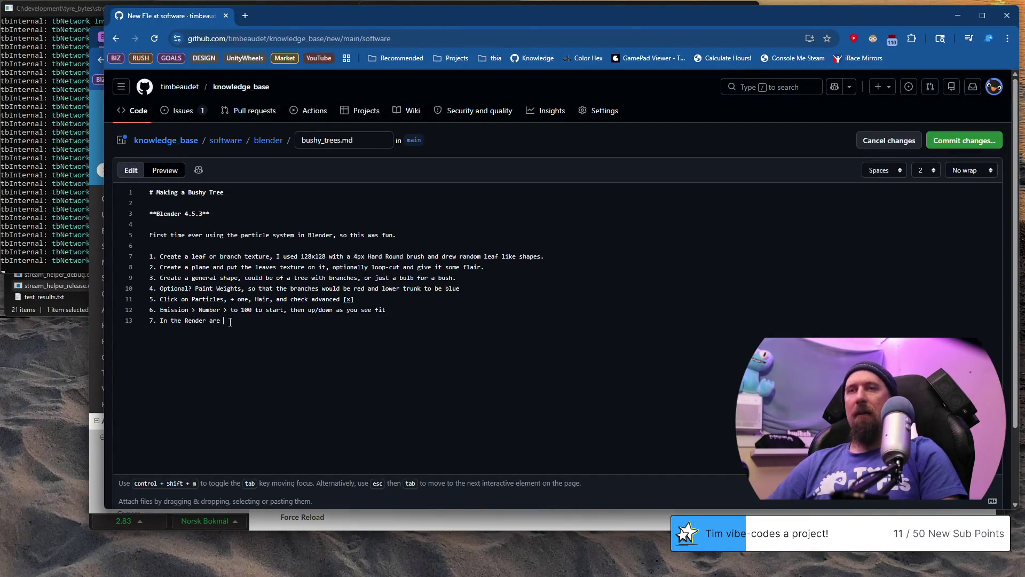
Finish step 7: in Render, choose Render As [Object] and select the Leaf object, fixing typos.
{"action": "key", "text": "BackSpace"}
{"action": "key", "text": "BackSpace"}
{"action": "type", "text": "a, C"}
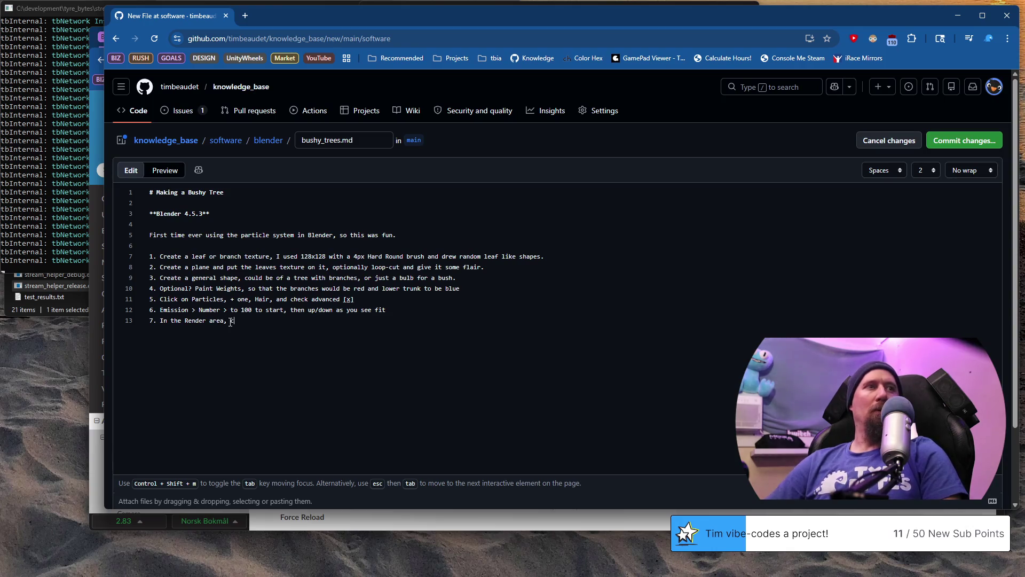
{"action": "type", "text": "hoos Rende"}
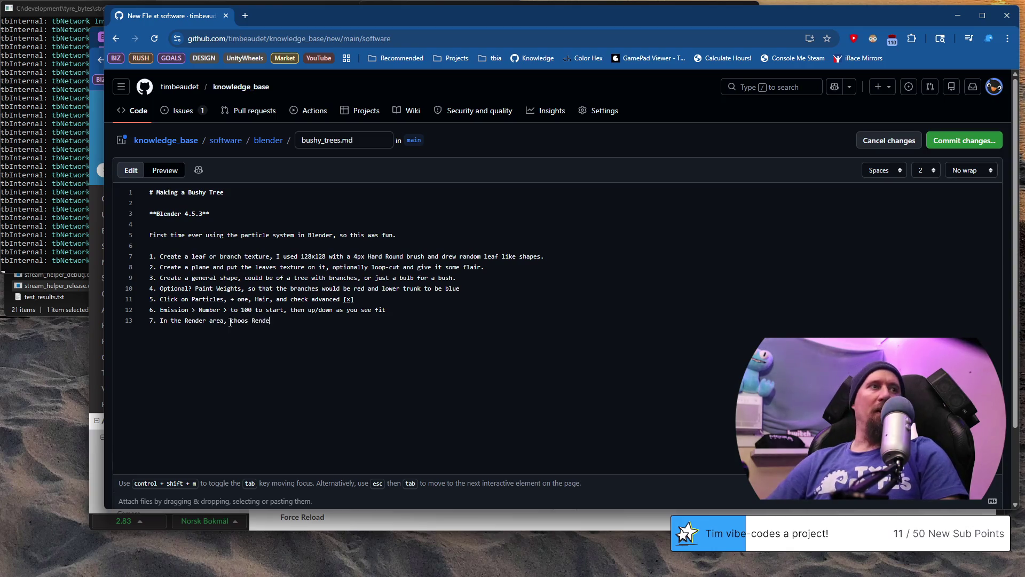
{"action": "type", "text": "sd"}
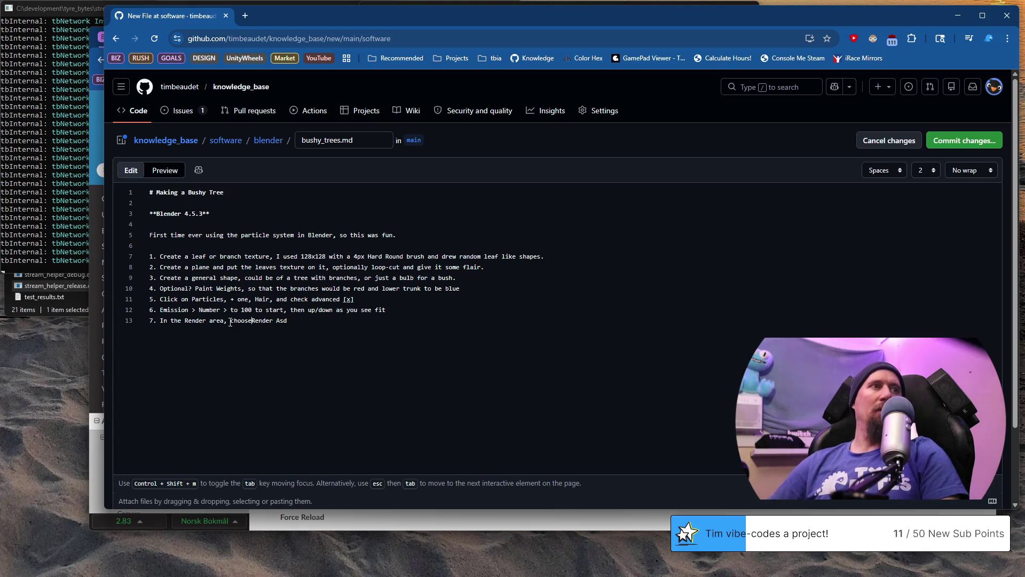
{"action": "key", "text": "Left"}
{"action": "type", "text": "e"}
{"action": "key", "text": "End"}
{"action": "key", "text": "BackSpace"}
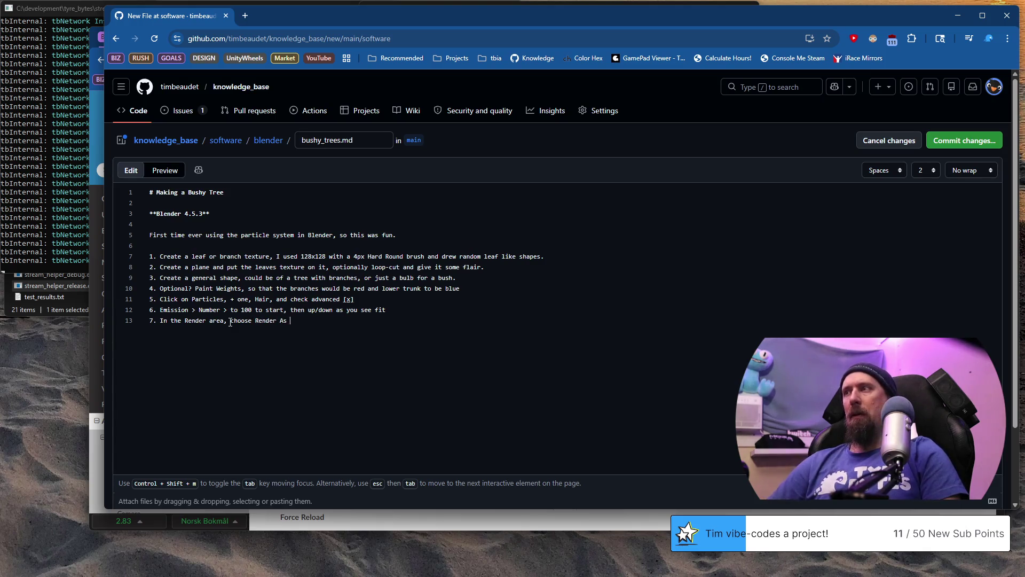
{"action": "type", "text": "[Obeject] and selec"}
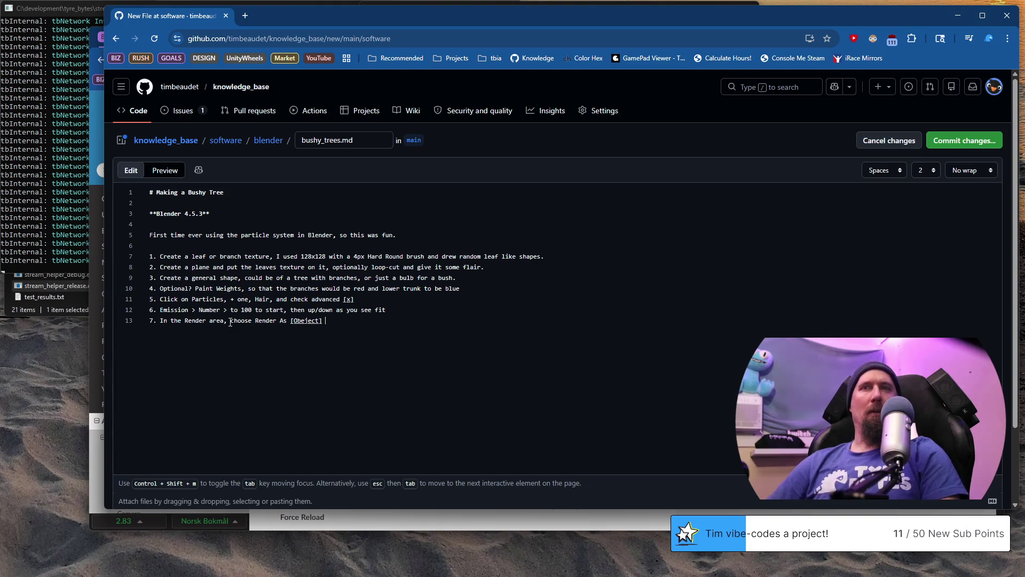
{"action": "type", "text": "t the"}
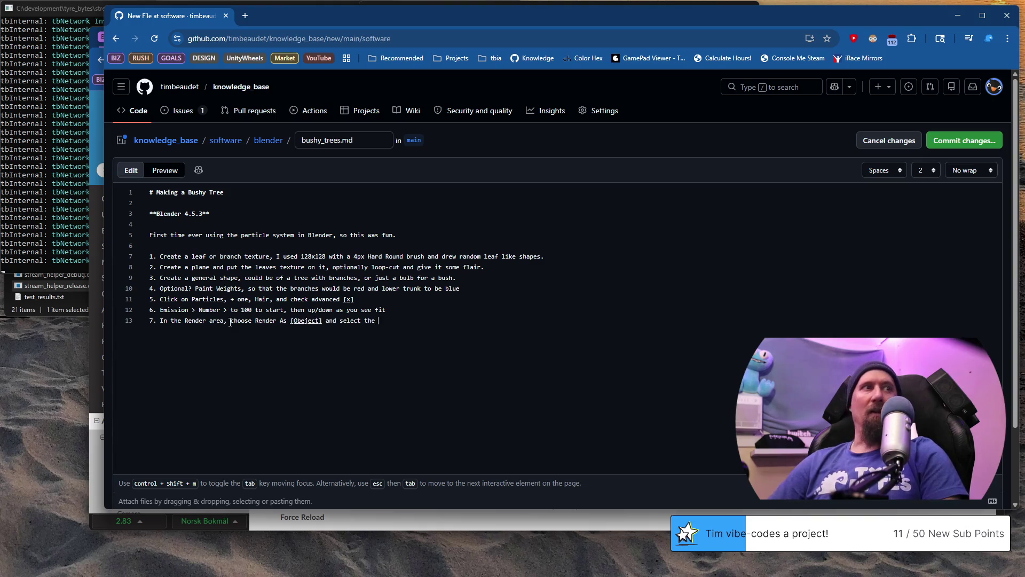
{"action": "type", "text": " Leaf object"}
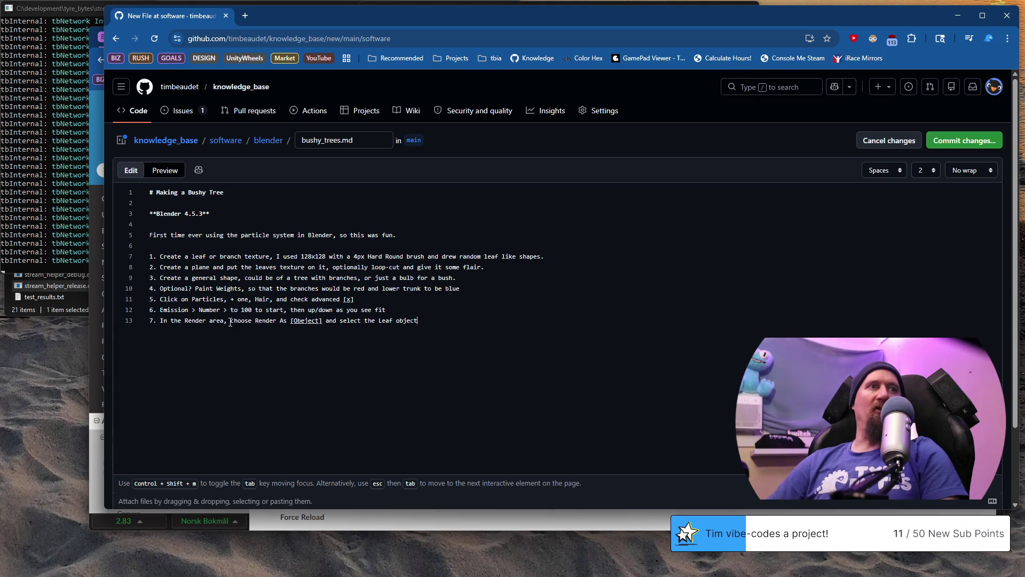
{"action": "key", "text": "alt+Tab"}
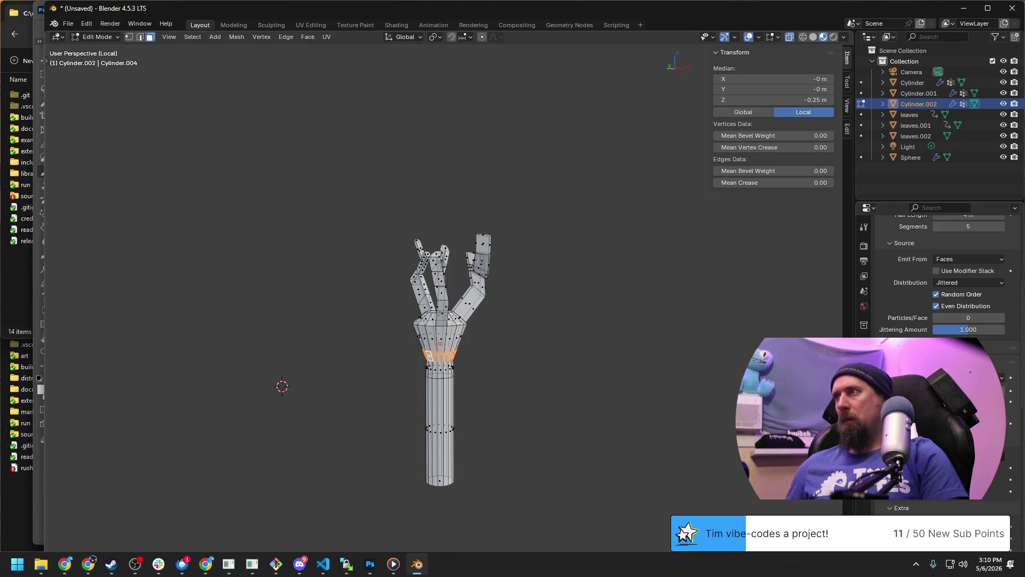
Orbit and pan around the branching tree mesh to inspect it.
{"action": "middle_click_drag", "start_coordinate": [522, 321], "coordinate": [293, 360], "text": "shift"}
{"action": "scroll", "coordinate": [477, 366], "scroll_direction": "up", "scroll_amount": 3}
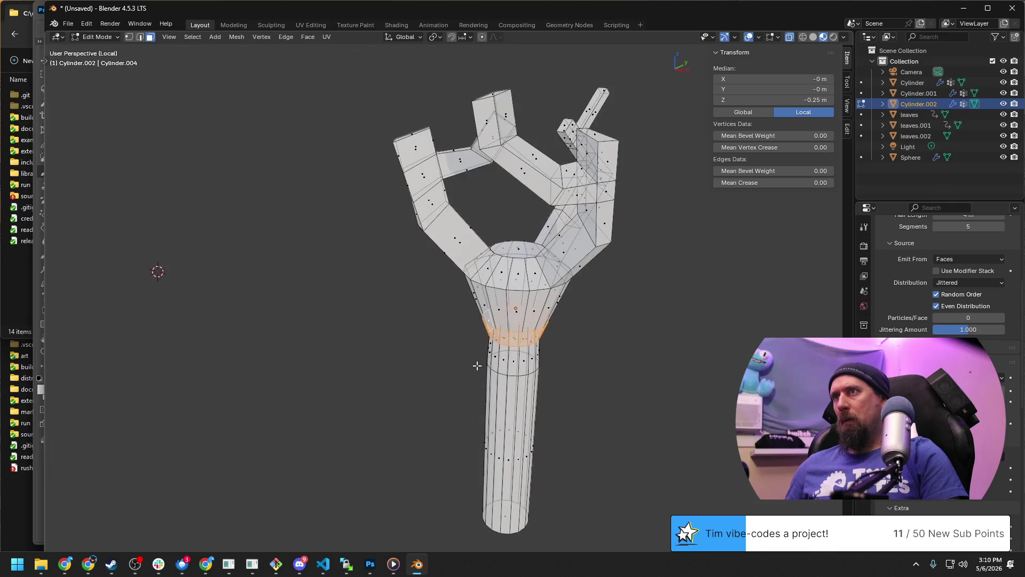
{"action": "middle_click_drag", "start_coordinate": [477, 366], "coordinate": [559, 348], "text": "shift"}
{"action": "scroll", "coordinate": [560, 349], "scroll_direction": "up", "scroll_amount": 3}
{"action": "scroll", "coordinate": [497, 325], "scroll_direction": "down", "scroll_amount": 2}
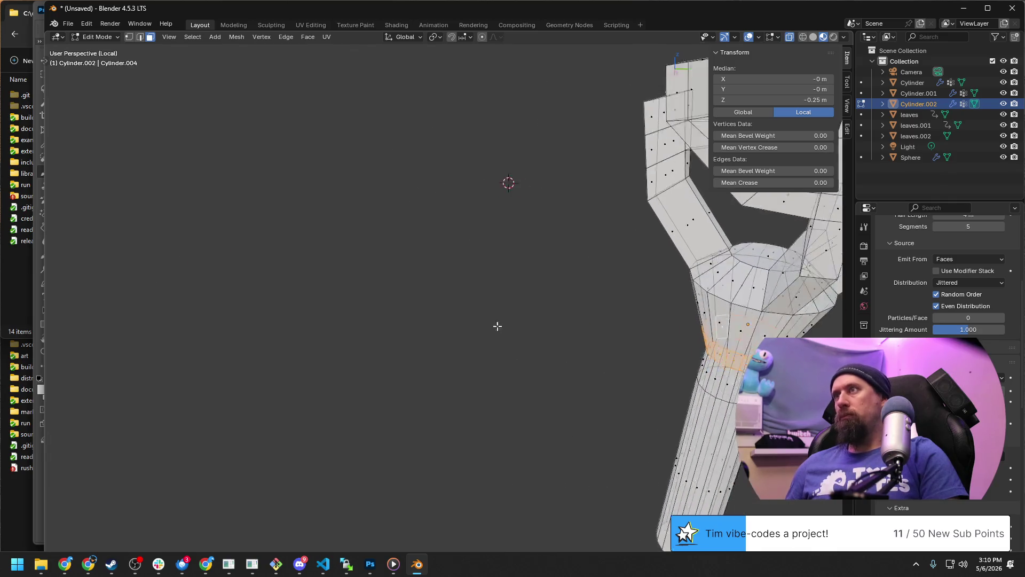
{"action": "scroll", "coordinate": [497, 316], "scroll_direction": "down", "scroll_amount": 2}
{"action": "scroll", "coordinate": [496, 316], "scroll_direction": "down", "scroll_amount": 2}
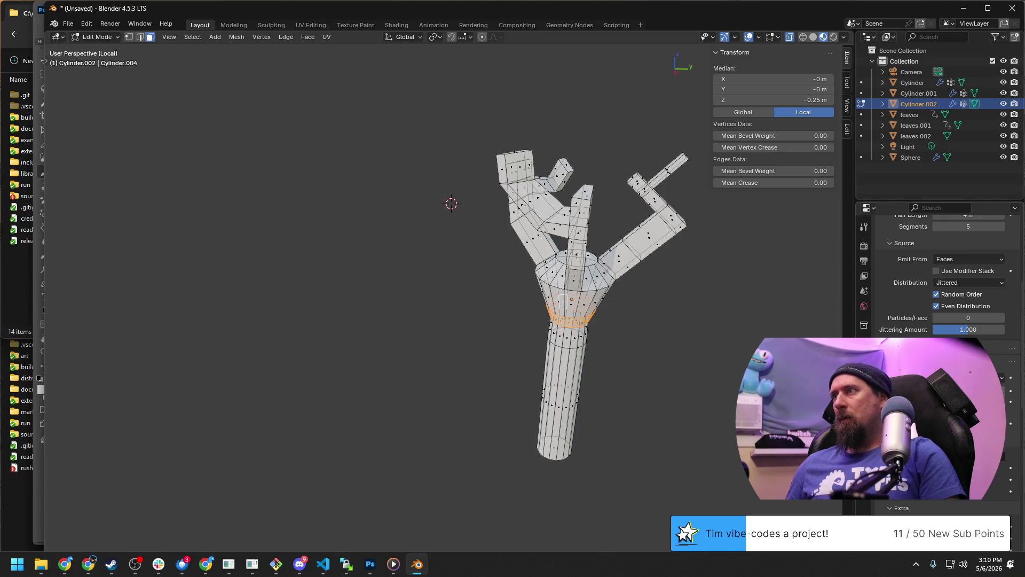
{"action": "scroll", "coordinate": [937, 272], "scroll_direction": "down", "scroll_amount": 1}
{"action": "scroll", "coordinate": [938, 272], "scroll_direction": "down", "scroll_amount": 2}
{"action": "scroll", "coordinate": [937, 273], "scroll_direction": "down", "scroll_amount": 1}
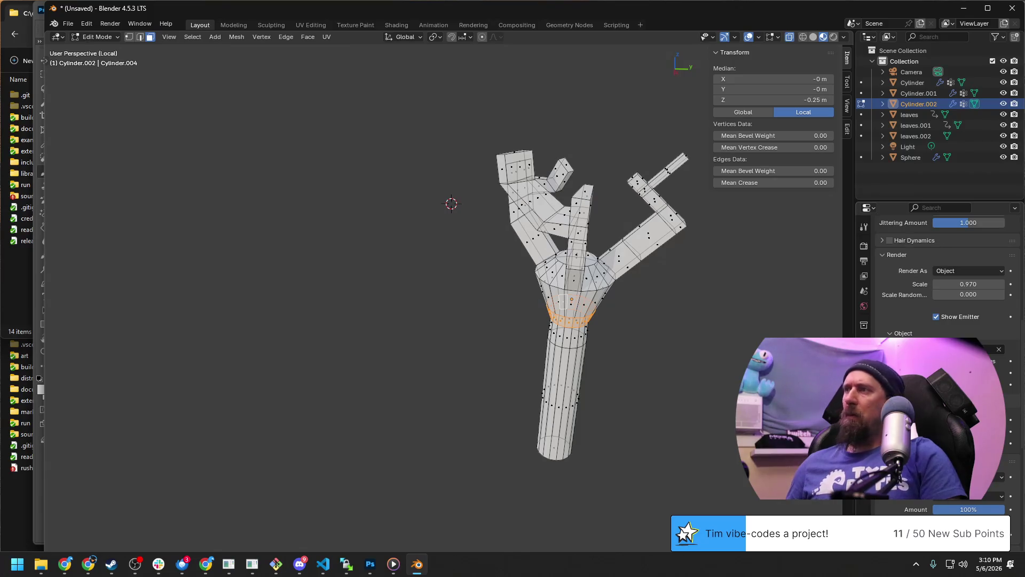
{"action": "scroll", "coordinate": [938, 273], "scroll_direction": "down", "scroll_amount": 2}
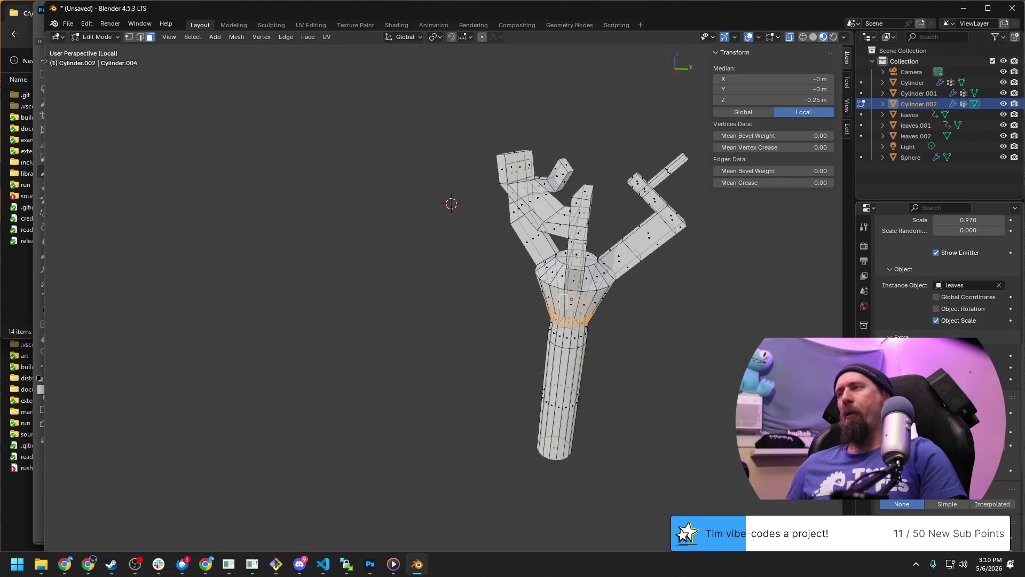
{"action": "scroll", "coordinate": [937, 273], "scroll_direction": "up", "scroll_amount": 1}
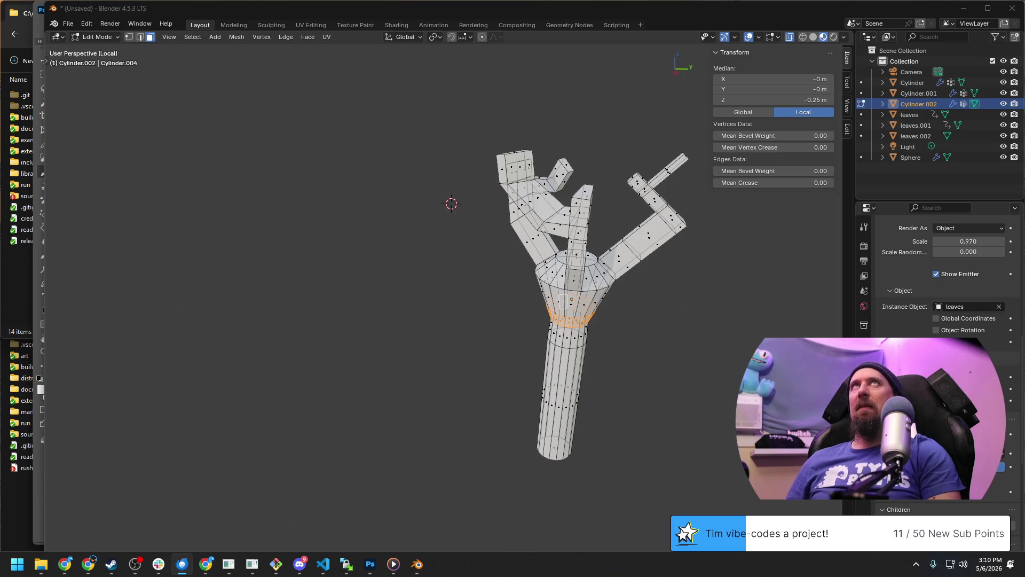
Orbit the tree mesh to look over the branch tops, switching windows once.
{"action": "key", "text": "alt+Tab"}
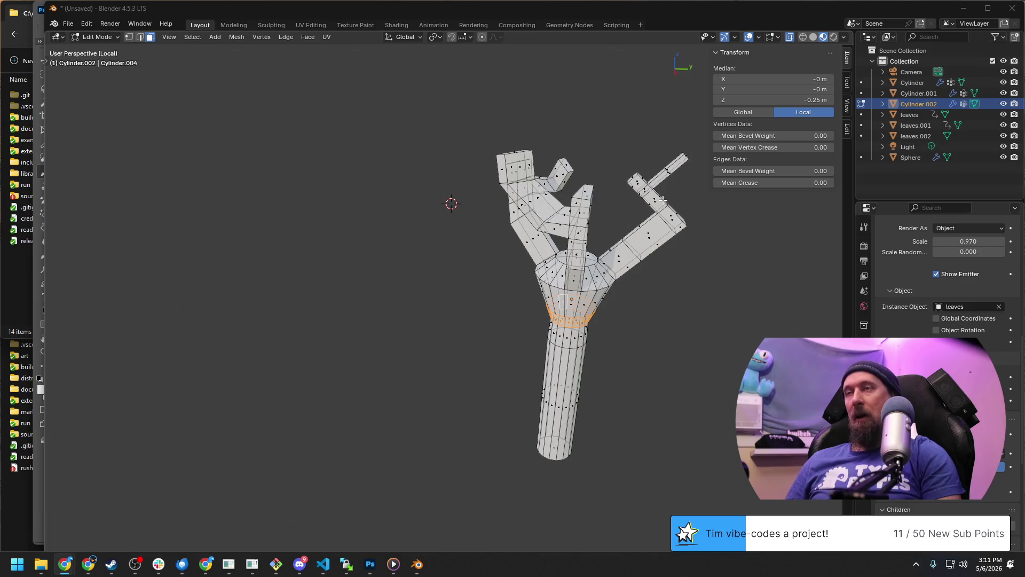
{"action": "scroll", "coordinate": [561, 297], "scroll_direction": "up", "scroll_amount": 3}
{"action": "middle_click_drag", "start_coordinate": [561, 298], "coordinate": [568, 317]}
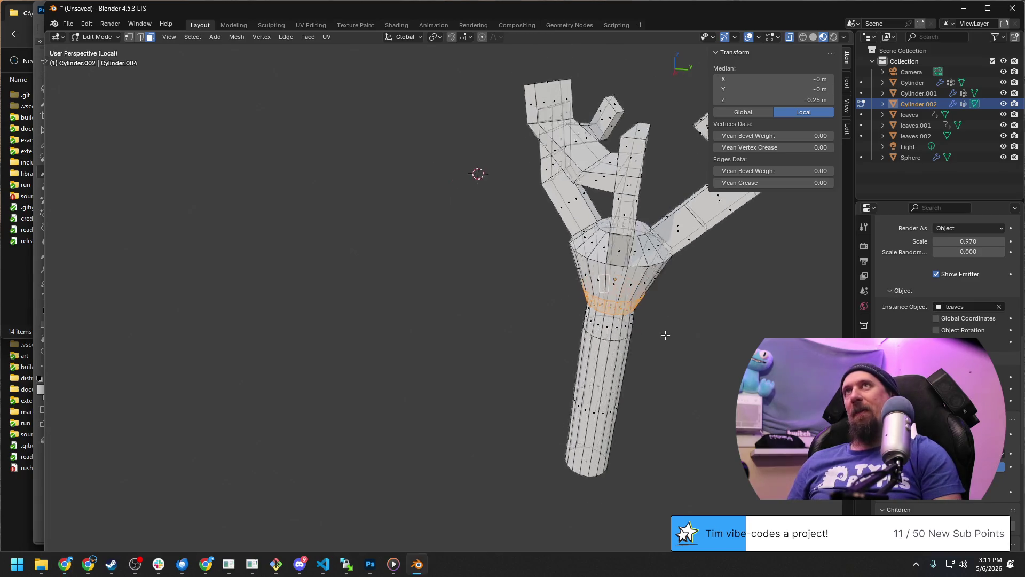
{"action": "middle_click_drag", "start_coordinate": [665, 332], "coordinate": [552, 313]}
{"action": "scroll", "coordinate": [600, 289], "scroll_direction": "down", "scroll_amount": 3}
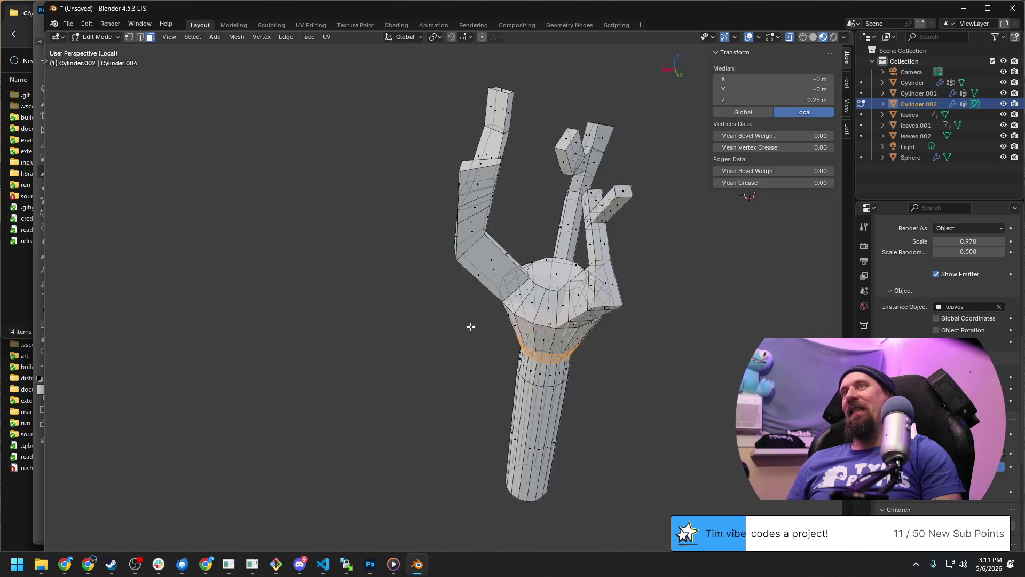
{"action": "middle_click_drag", "start_coordinate": [451, 324], "coordinate": [490, 333]}
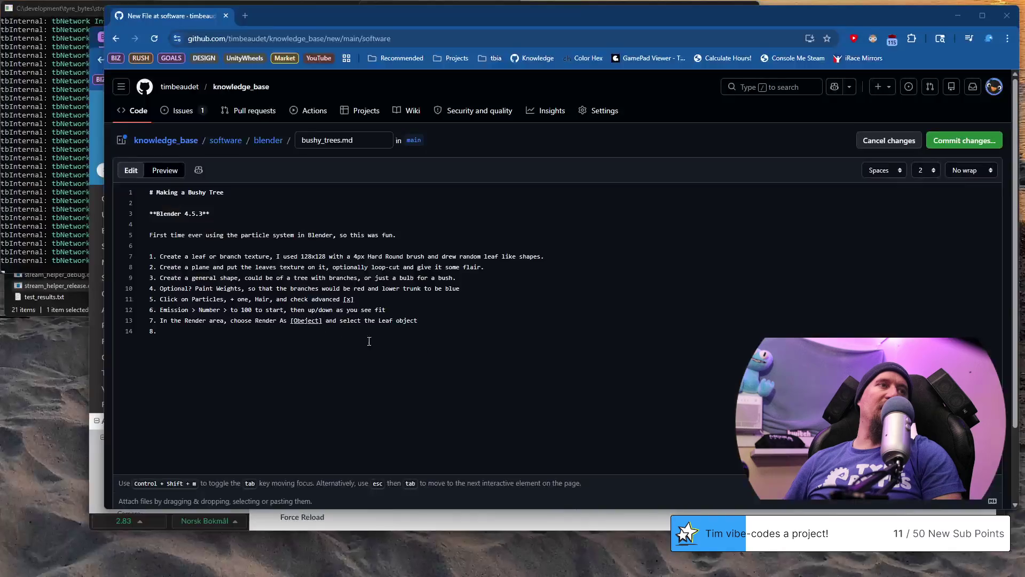
Delete the stray character in step 7's [Object], place the caret on empty step 8, and return to Blender.
{"action": "left_click", "coordinate": [307, 321]}
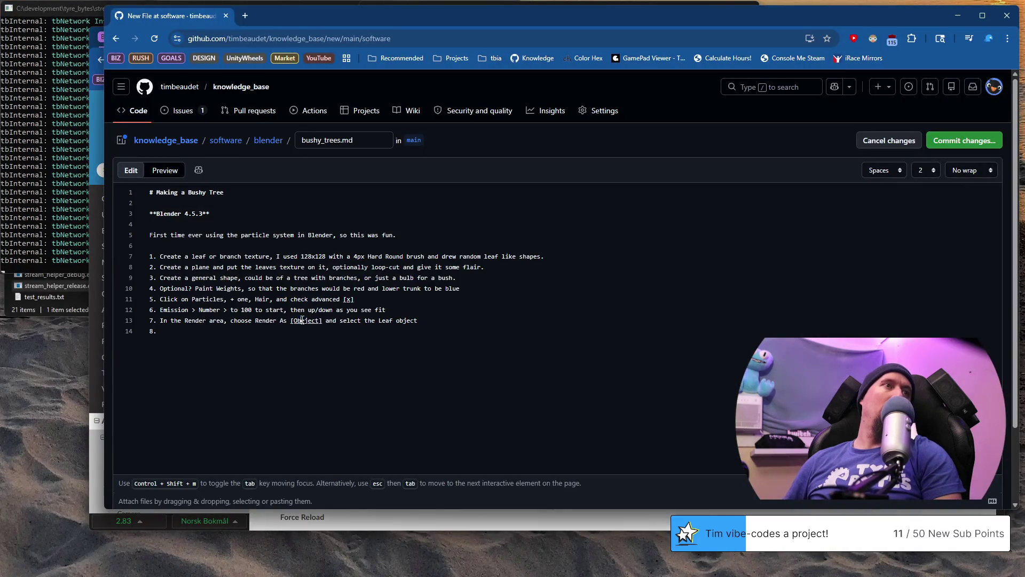
{"action": "key", "text": "BackSpace"}
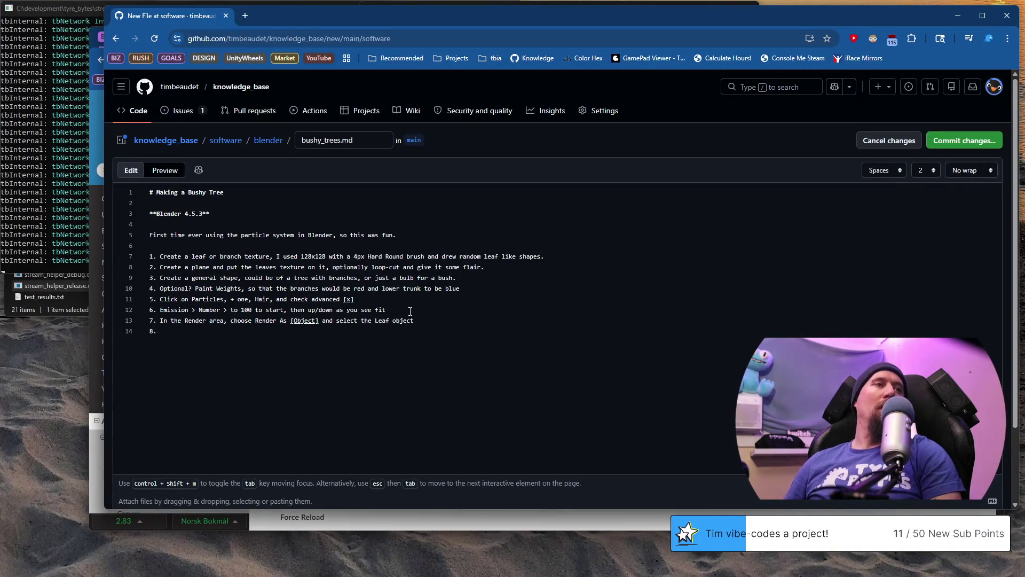
{"action": "left_click", "coordinate": [374, 338]}
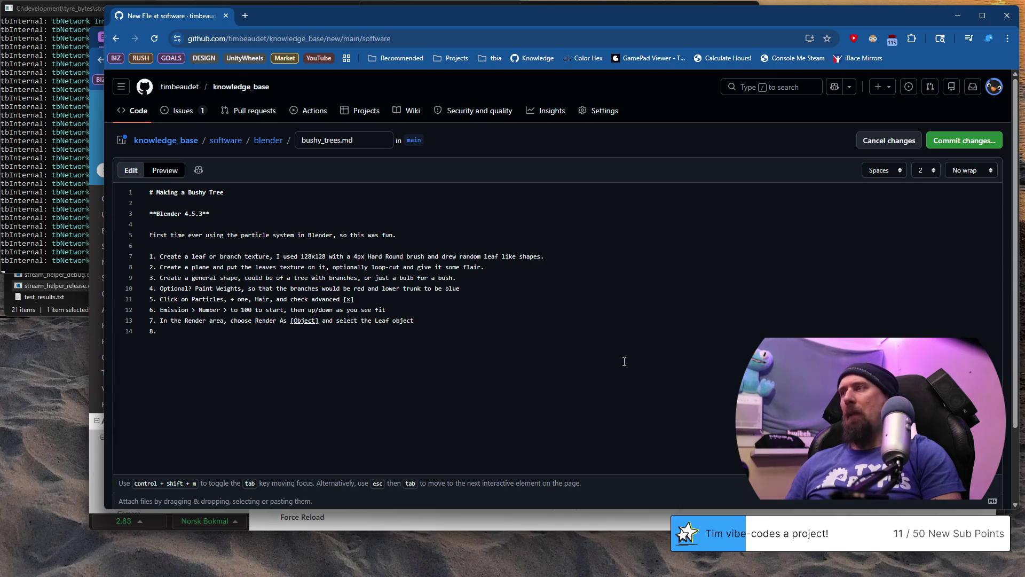
{"action": "key", "text": "alt+Tab"}
{"action": "scroll", "coordinate": [945, 281], "scroll_direction": "down", "scroll_amount": 3}
{"action": "scroll", "coordinate": [945, 280], "scroll_direction": "down", "scroll_amount": 3}
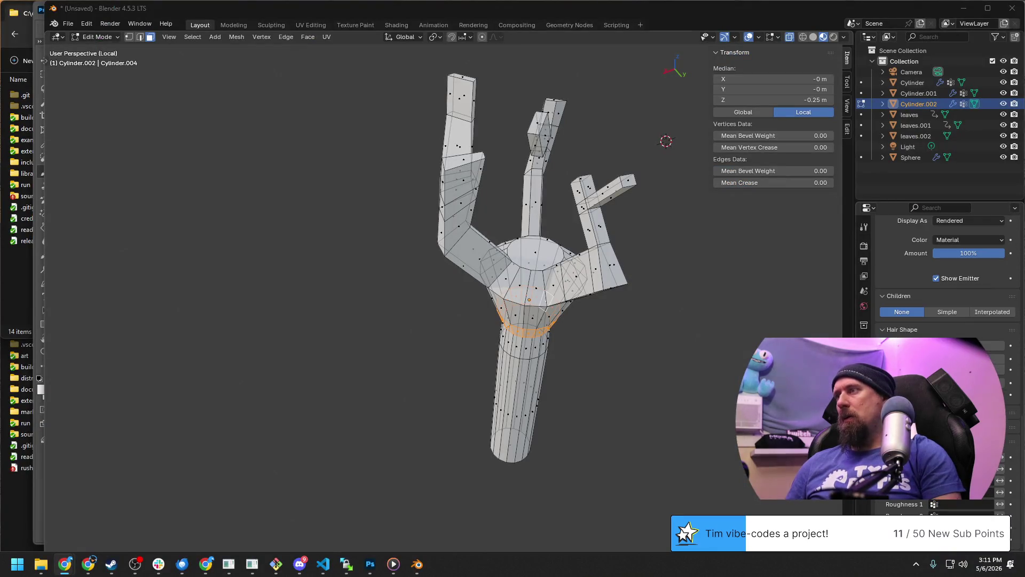
{"action": "middle_click_drag", "start_coordinate": [665, 338], "coordinate": [615, 326]}
{"action": "scroll", "coordinate": [615, 327], "scroll_direction": "up", "scroll_amount": 4}
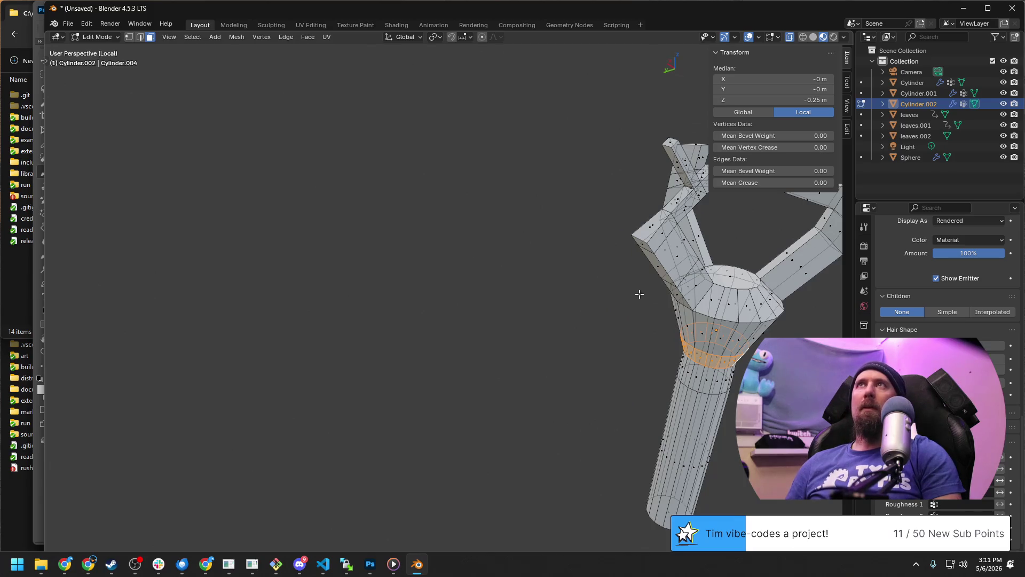
{"action": "scroll", "coordinate": [737, 311], "scroll_direction": "down", "scroll_amount": 4}
Orbit the branching tree to view it head-on and then from above.
{"action": "middle_click_drag", "start_coordinate": [736, 311], "coordinate": [548, 294]}
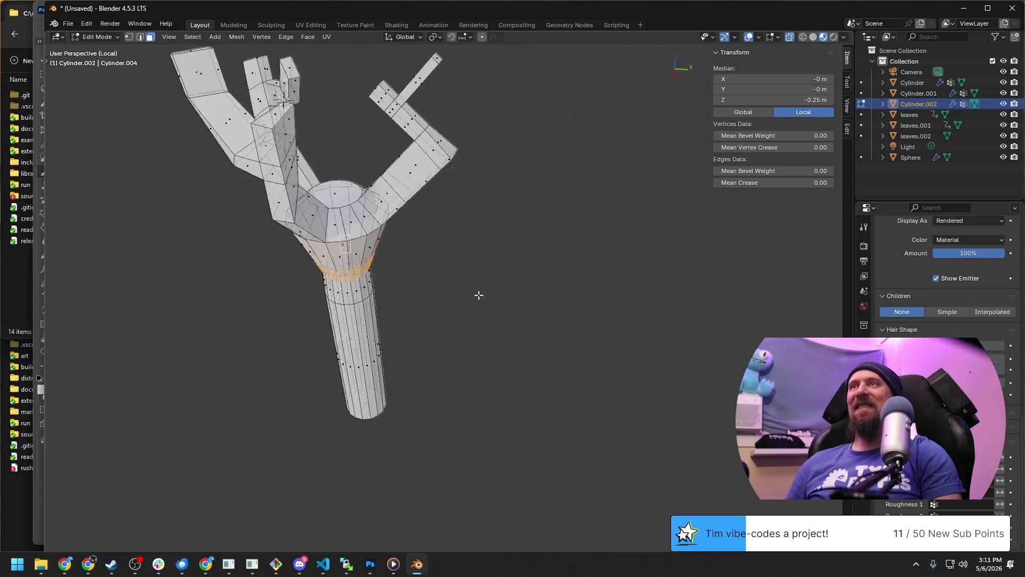
{"action": "mouse_move", "coordinate": [370, 305]}
{"action": "middle_mouse_down"}
{"action": "mouse_move", "coordinate": [340, 300]}
{"action": "mouse_move", "coordinate": [418, 294]}
{"action": "mouse_move", "coordinate": [206, 285]}
{"action": "mouse_move", "coordinate": [281, 293]}
{"action": "mouse_move", "coordinate": [302, 283]}
{"action": "mouse_move", "coordinate": [237, 275]}
{"action": "mouse_move", "coordinate": [398, 230]}
{"action": "mouse_move", "coordinate": [178, 229]}
{"action": "mouse_move", "coordinate": [268, 332]}
{"action": "mouse_move", "coordinate": [210, 200]}
{"action": "mouse_move", "coordinate": [217, 300]}
{"action": "middle_mouse_up"}
{"action": "scroll", "coordinate": [339, 300], "scroll_direction": "up", "scroll_amount": 2}
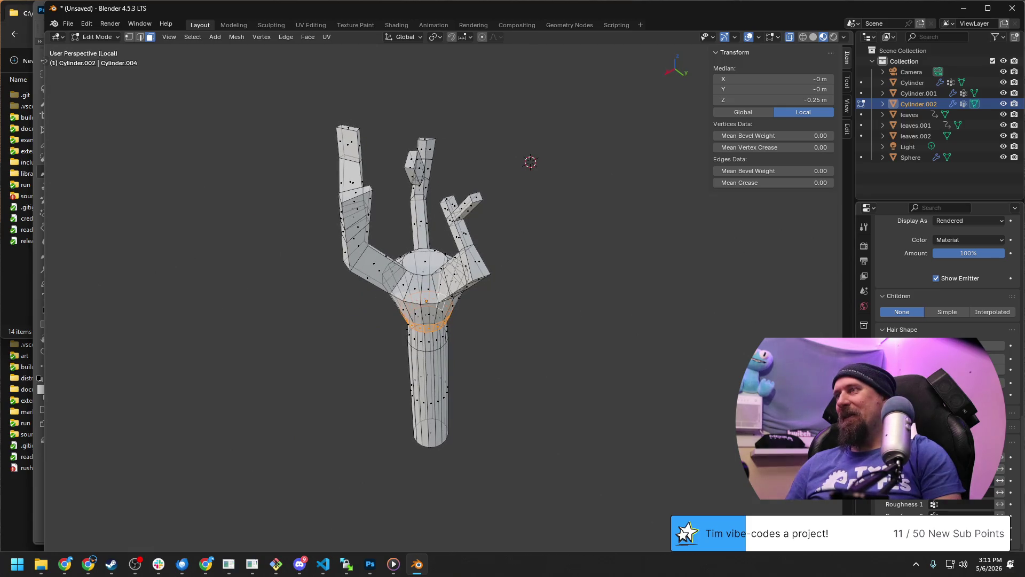
{"action": "scroll", "coordinate": [937, 272], "scroll_direction": "down", "scroll_amount": 2}
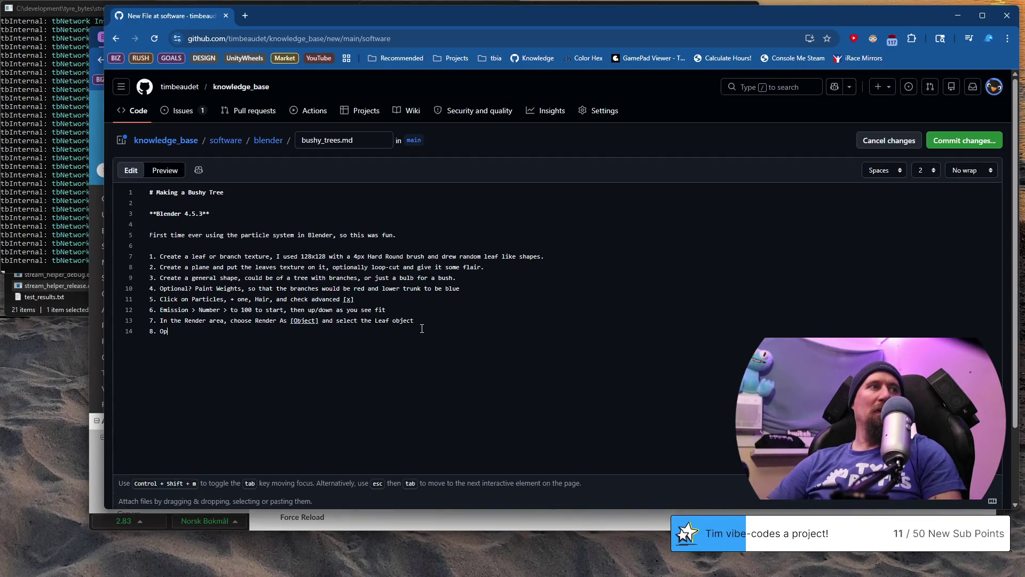
{"action": "type", "text": "tional?"}
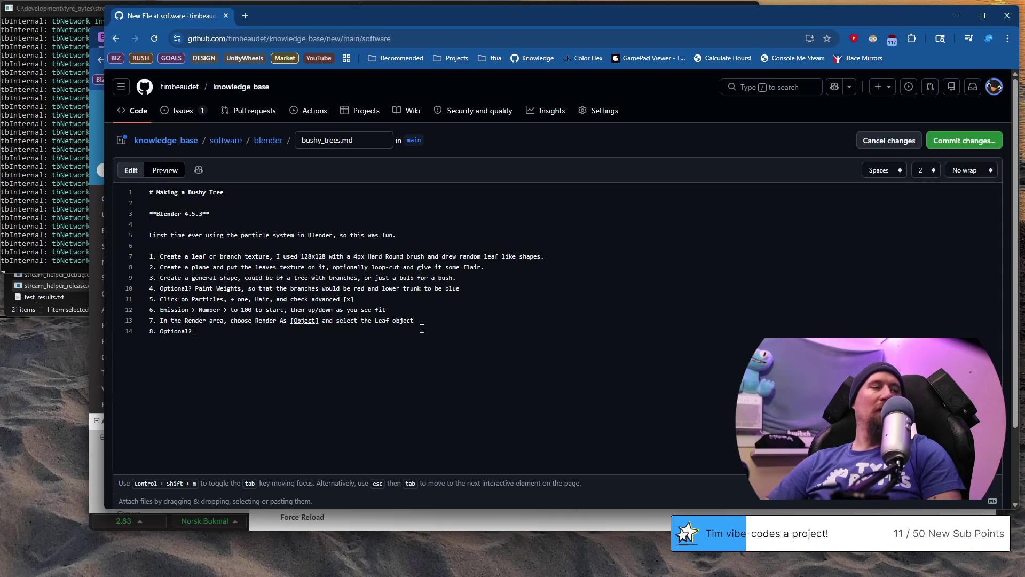
{"action": "type", "text": " If you "}
{"action": "type", "text": "pain"}
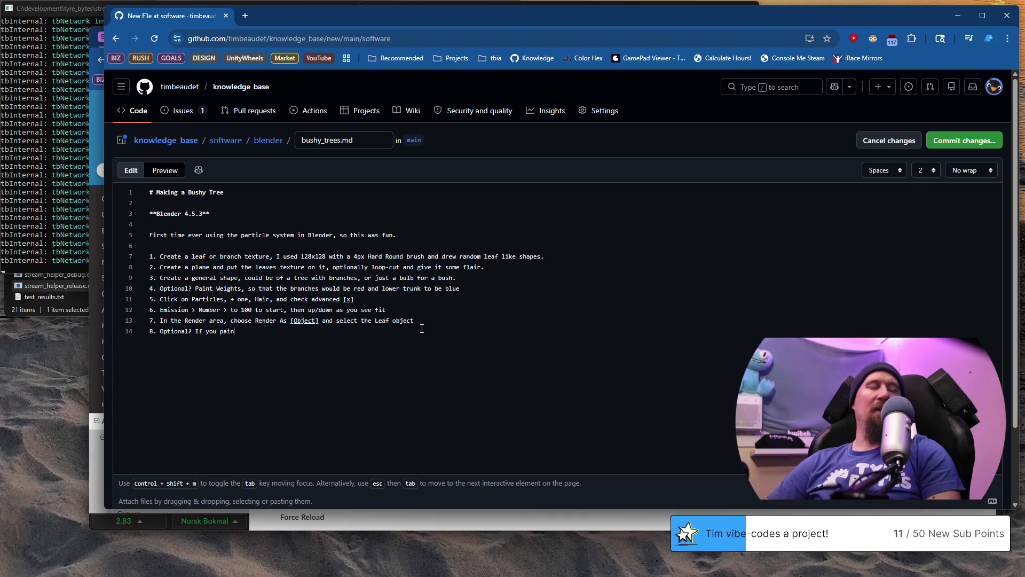
{"action": "type", "text": "ted w"}
{"action": "type", "text": "eights,"}
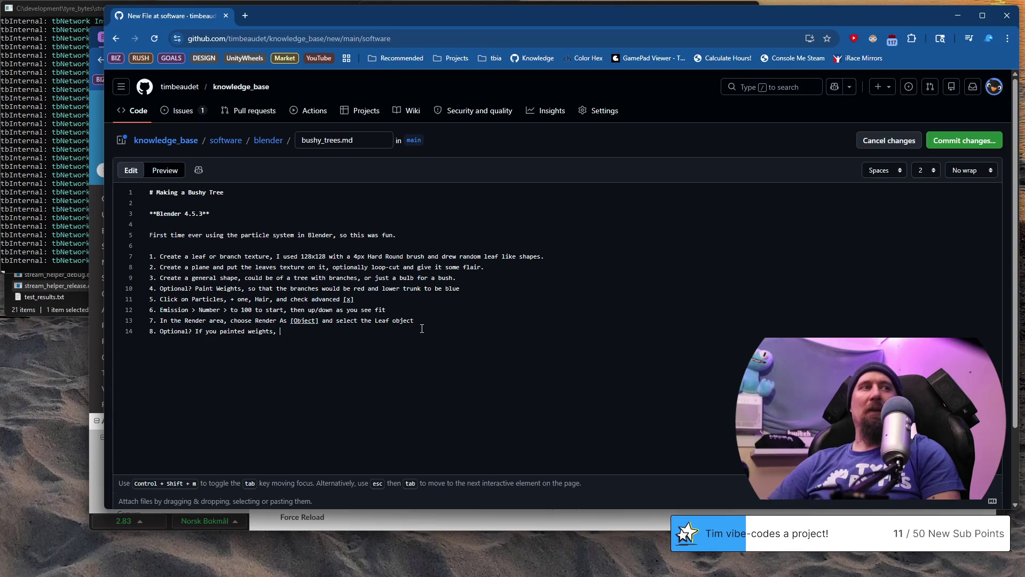
{"action": "type", "text": "you can use tho"}
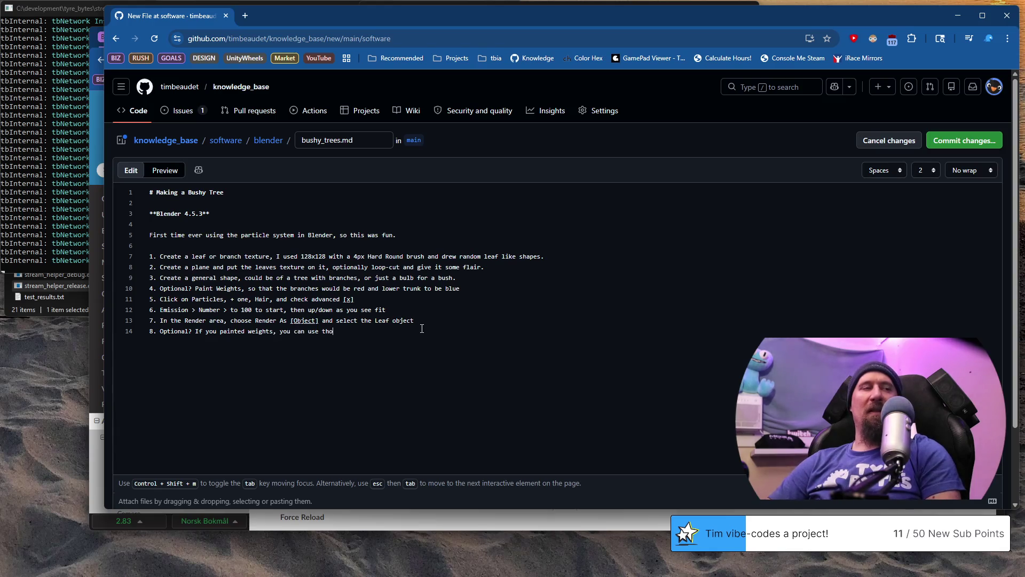
{"action": "type", "text": "se weight"}
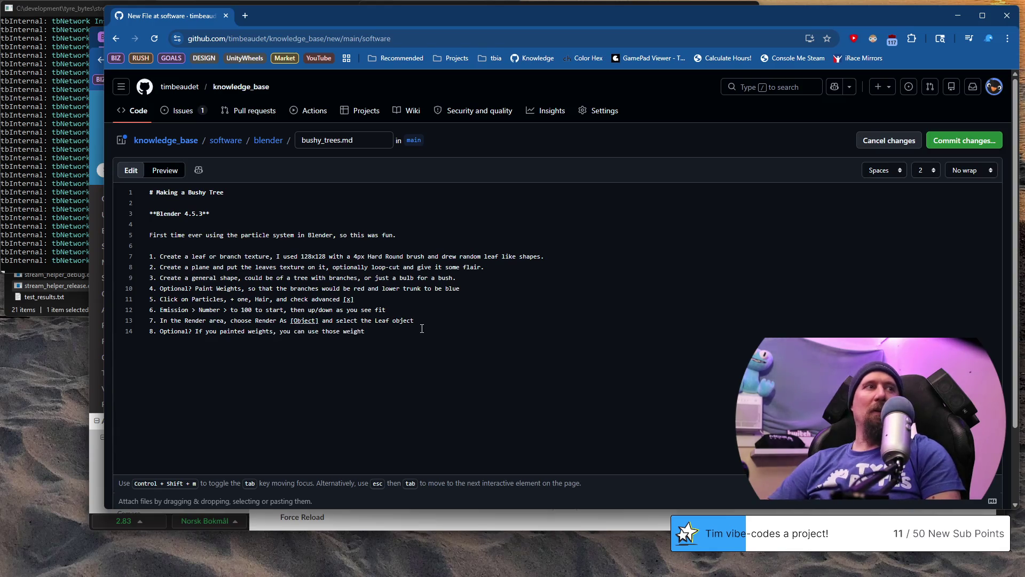
{"action": "type", "text": "s"}
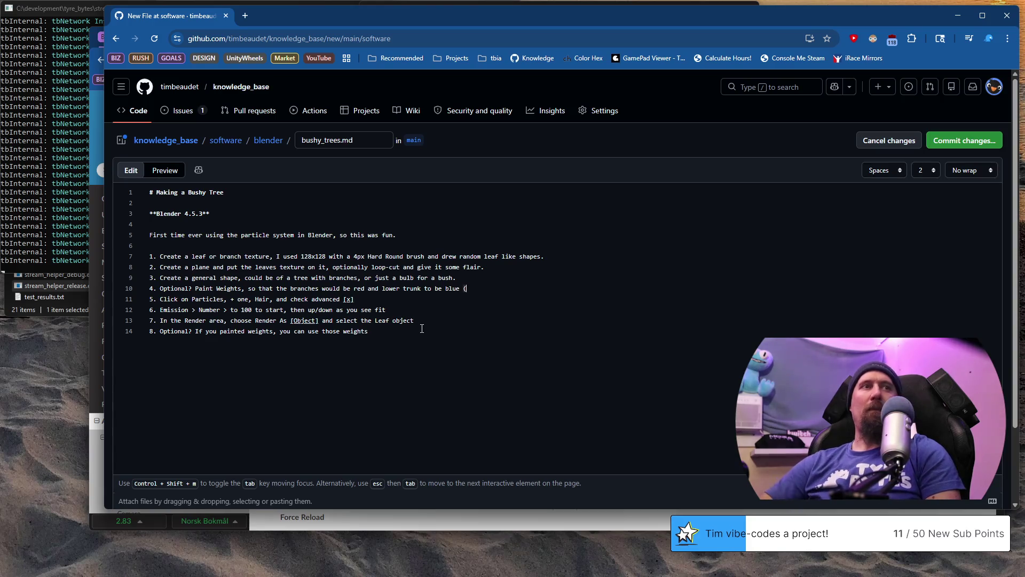
{"action": "type", "text": " (don't for"}
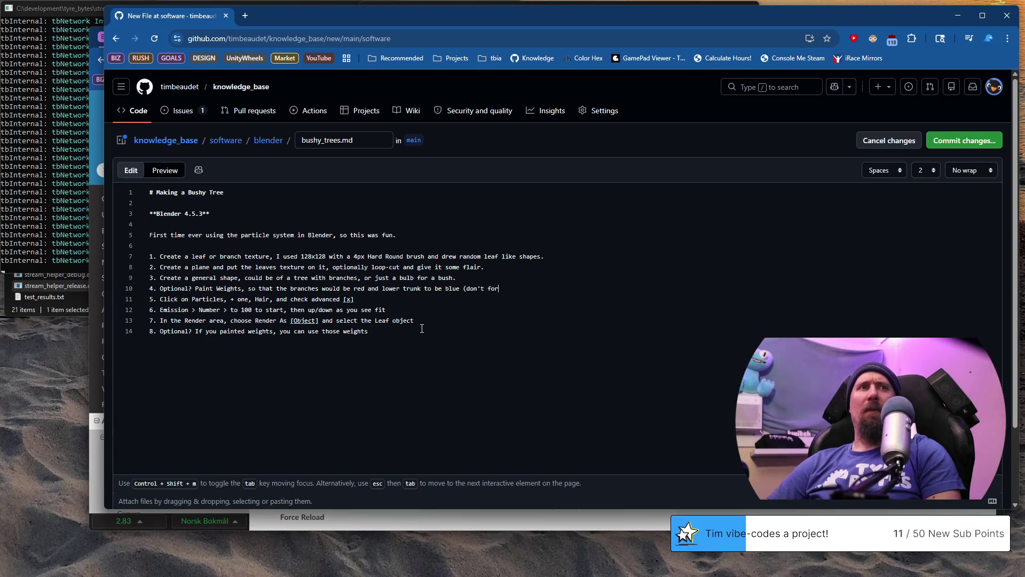
{"action": "type", "text": "get "}
{"action": "type", "text": "to appl"}
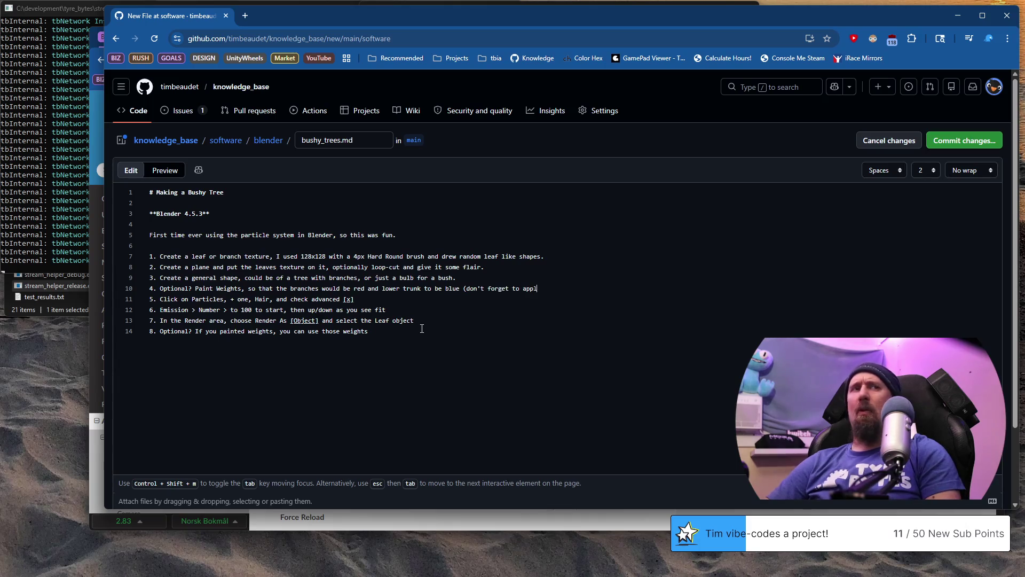
{"action": "type", "text": "y af"}
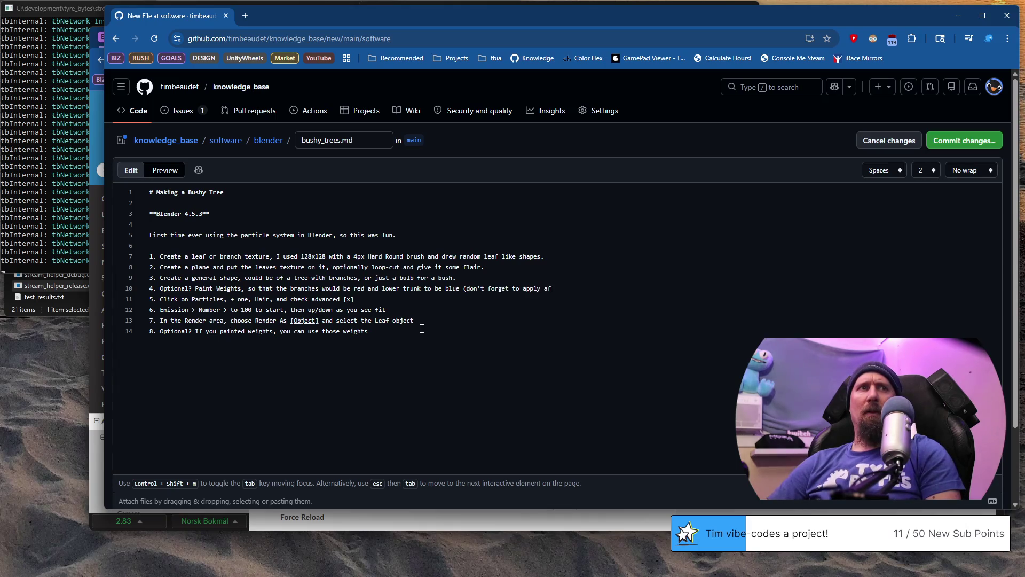
{"action": "type", "text": "ter selecting the"}
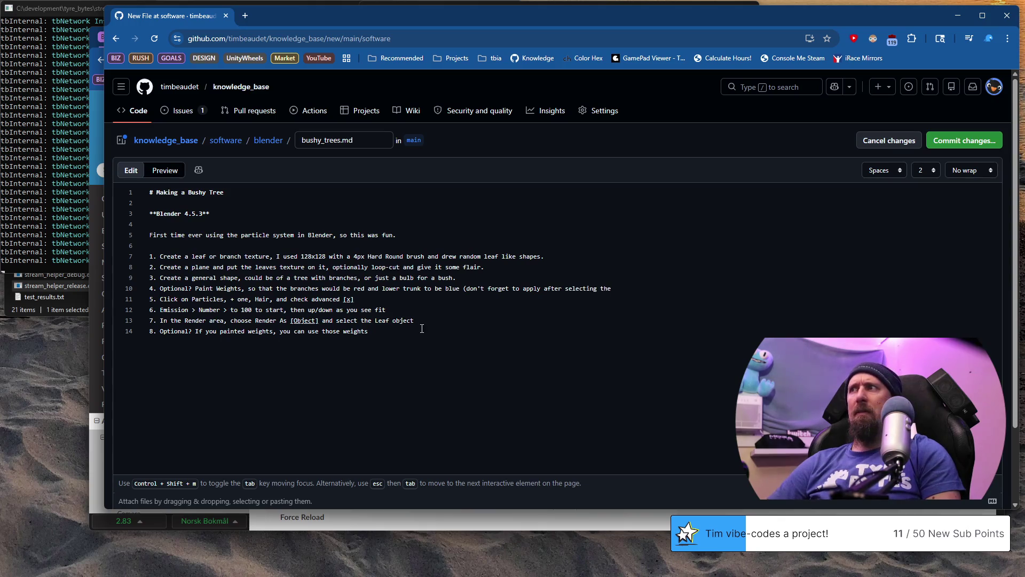
Trim the last word from the unfinished apply reminder in step 4.
{"action": "key", "text": "BackSpace"}
{"action": "key", "text": "BackSpace"}
{"action": "key", "text": "BackSpace"}
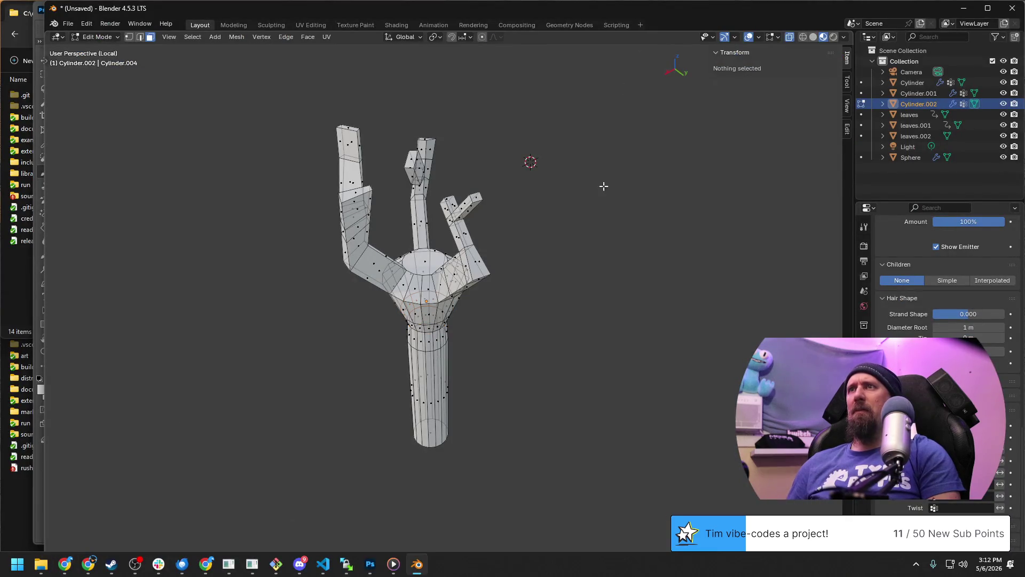
Flip between Weight Paint and Edit Mode to check the weights, then switch the viewport to wireframe.
{"action": "key", "text": "ctrl+Tab"}
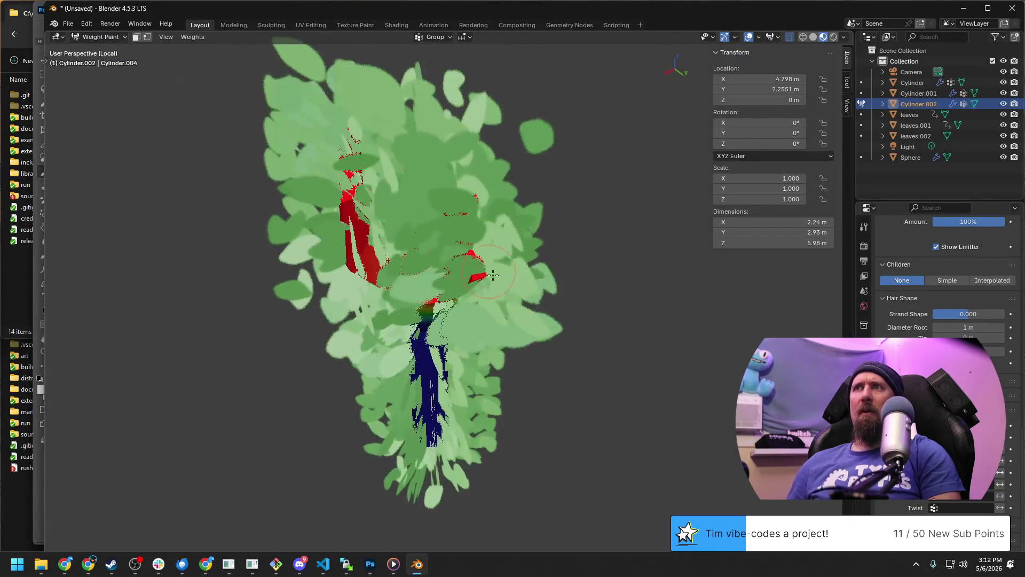
{"action": "scroll", "coordinate": [568, 347], "scroll_direction": "down", "scroll_amount": 3}
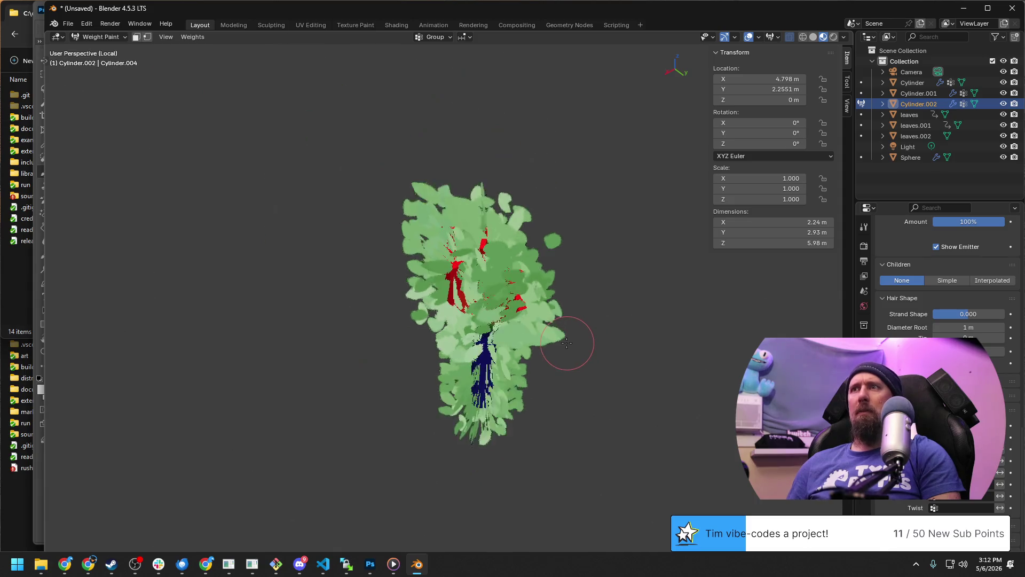
{"action": "scroll", "coordinate": [568, 347], "scroll_direction": "up", "scroll_amount": 4}
{"action": "mouse_move", "coordinate": [568, 347]}
{"action": "middle_mouse_down"}
{"action": "mouse_move", "coordinate": [542, 309]}
{"action": "mouse_move", "coordinate": [575, 349]}
{"action": "middle_mouse_up"}
{"action": "key", "text": "Tab"}
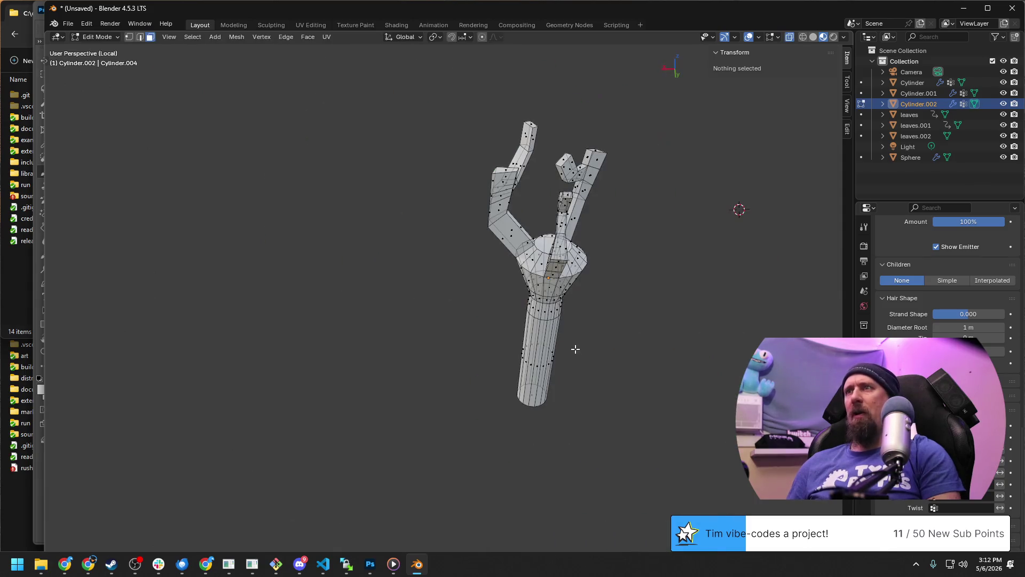
{"action": "key", "text": "ctrl+Tab"}
{"action": "key", "text": "Tab"}
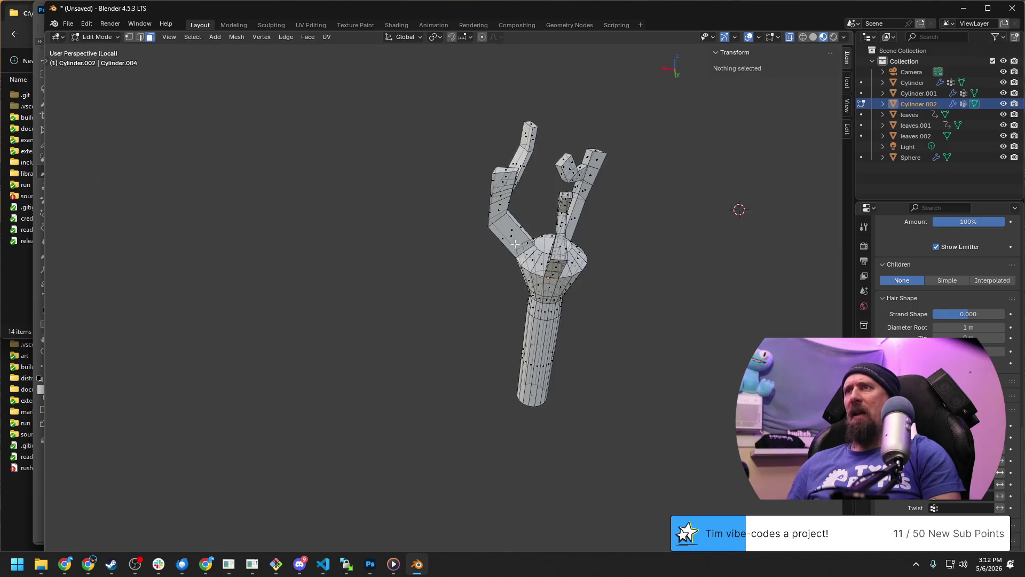
{"action": "left_click", "coordinate": [512, 227]}
{"action": "mouse_move", "coordinate": [512, 227]}
{"action": "middle_mouse_down"}
{"action": "mouse_move", "coordinate": [496, 216]}
{"action": "mouse_move", "coordinate": [534, 202]}
{"action": "middle_mouse_up"}
{"action": "key", "text": "z"}
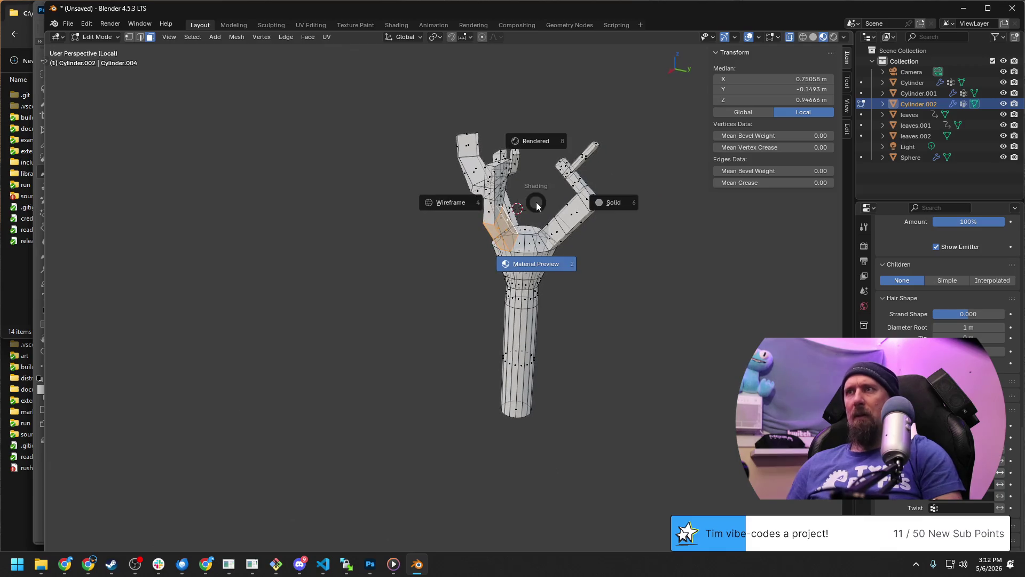
{"action": "left_click", "coordinate": [463, 205]}
Box-select all of the upper branch geometry in Edit Mode, checking it from several angles.
{"action": "middle_click_drag", "start_coordinate": [441, 212], "coordinate": [434, 196]}
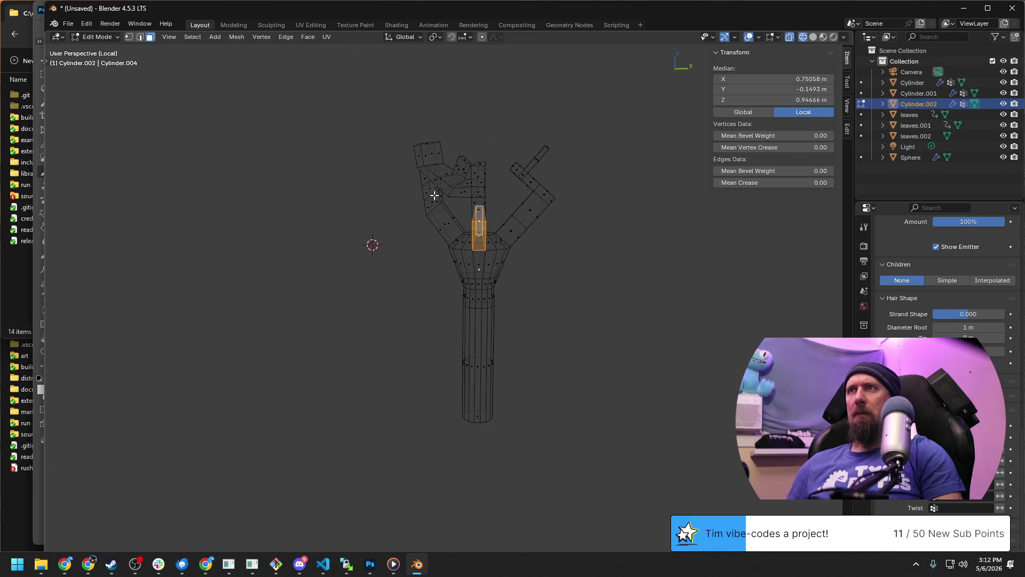
{"action": "left_click_drag", "start_coordinate": [382, 134], "coordinate": [611, 239]}
{"action": "mouse_move", "coordinate": [621, 244]}
{"action": "middle_mouse_down"}
{"action": "mouse_move", "coordinate": [605, 257]}
{"action": "mouse_move", "coordinate": [531, 263]}
{"action": "middle_mouse_up"}
{"action": "left_click_drag", "start_coordinate": [625, 180], "coordinate": [730, 218]}
{"action": "mouse_move", "coordinate": [731, 218]}
{"action": "middle_mouse_down"}
{"action": "mouse_move", "coordinate": [609, 226]}
{"action": "mouse_move", "coordinate": [656, 208]}
{"action": "middle_mouse_up"}
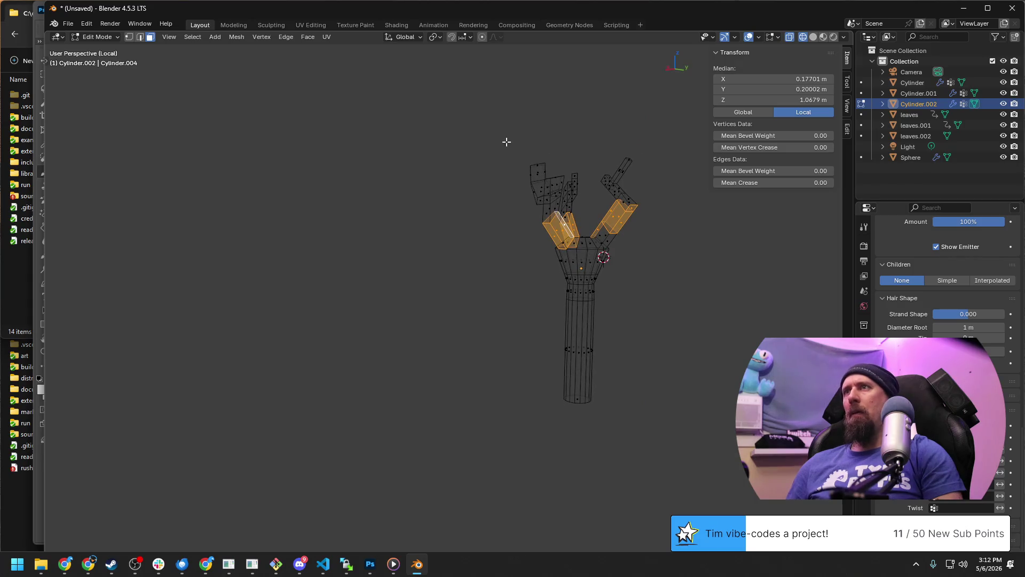
{"action": "left_click_drag", "start_coordinate": [505, 143], "coordinate": [678, 254]}
{"action": "mouse_move", "coordinate": [679, 254]}
{"action": "middle_mouse_down"}
{"action": "mouse_move", "coordinate": [652, 291]}
{"action": "mouse_move", "coordinate": [341, 342]}
{"action": "middle_mouse_up"}
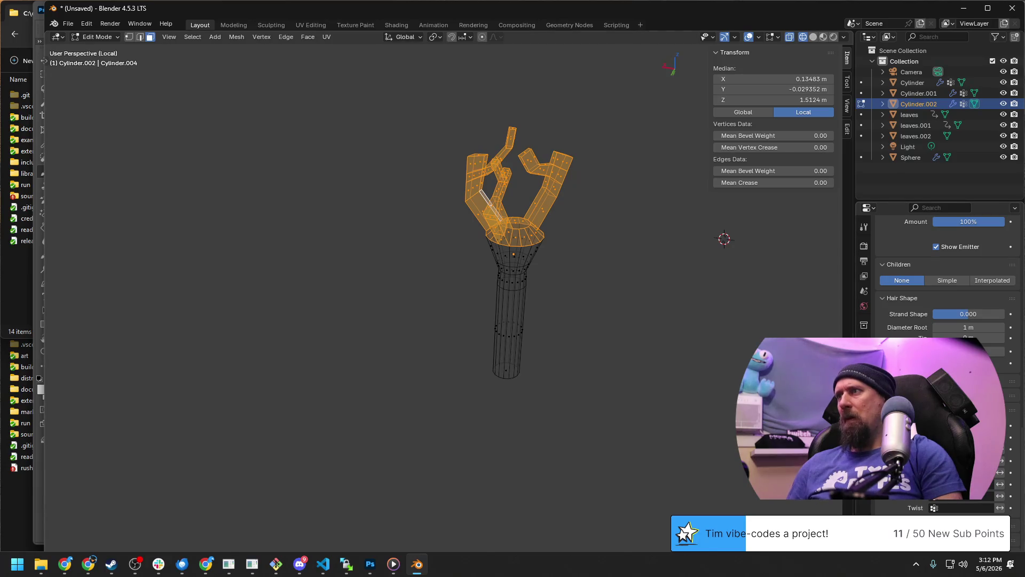
Assign the selected branches to the Group vertex group in Object Data properties.
{"action": "left_click", "coordinate": [864, 420]}
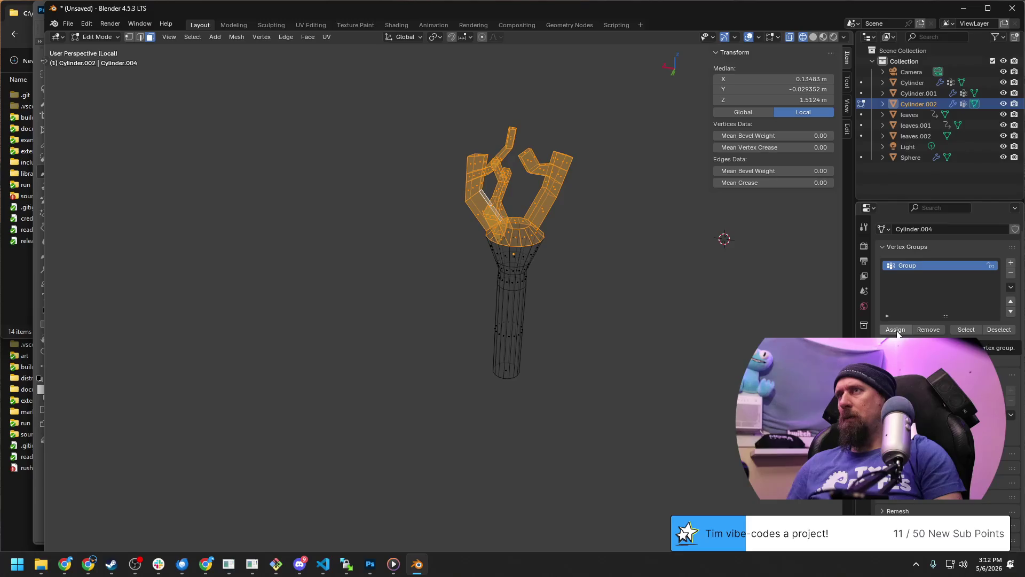
{"action": "left_click", "coordinate": [896, 330]}
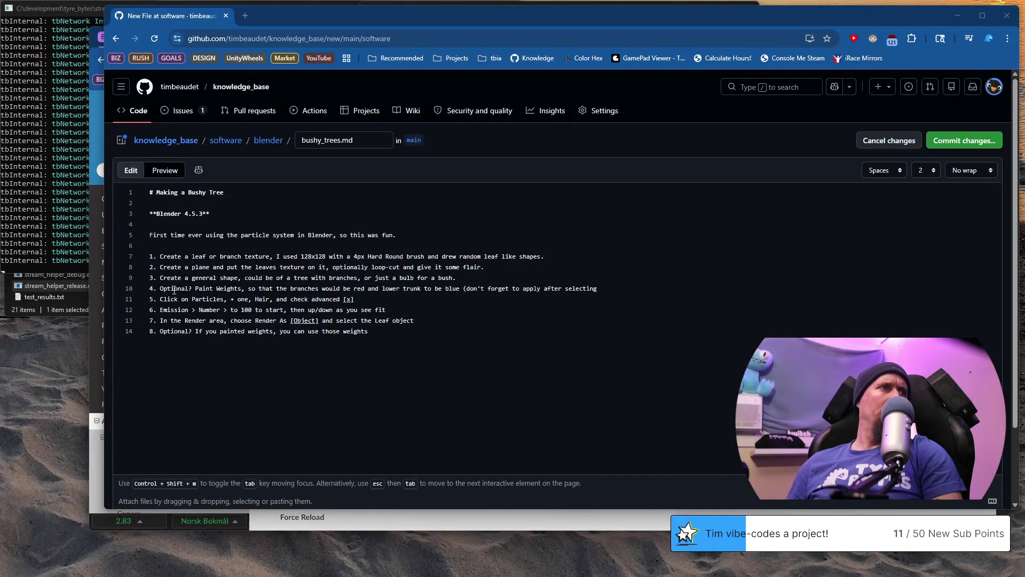
Reword step 4 to say 'select and apply to a group, GL)', then return to Blender.
{"action": "left_click", "coordinate": [521, 290]}
{"action": "type", "text": "select"}
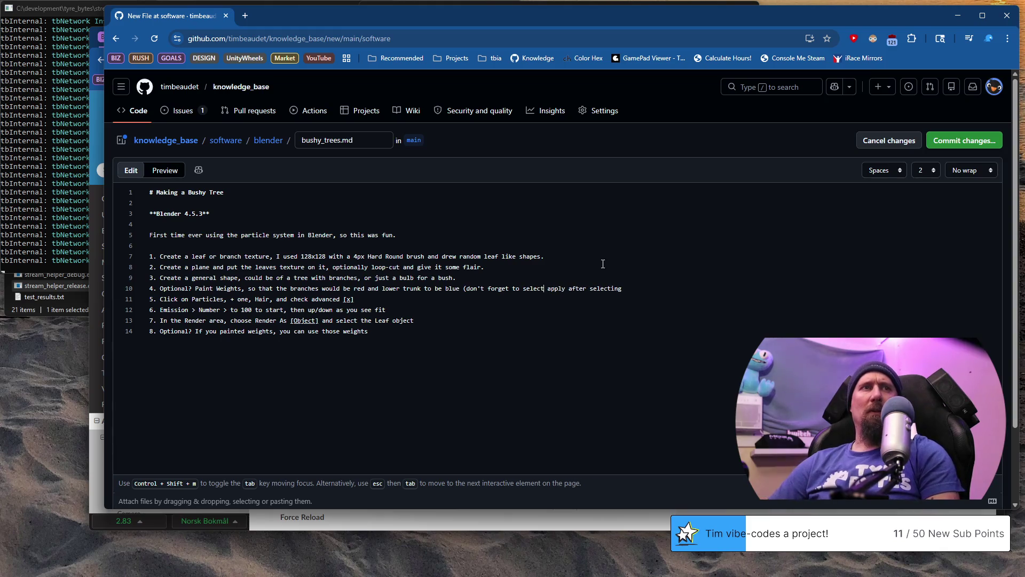
{"action": "type", "text": " and a"}
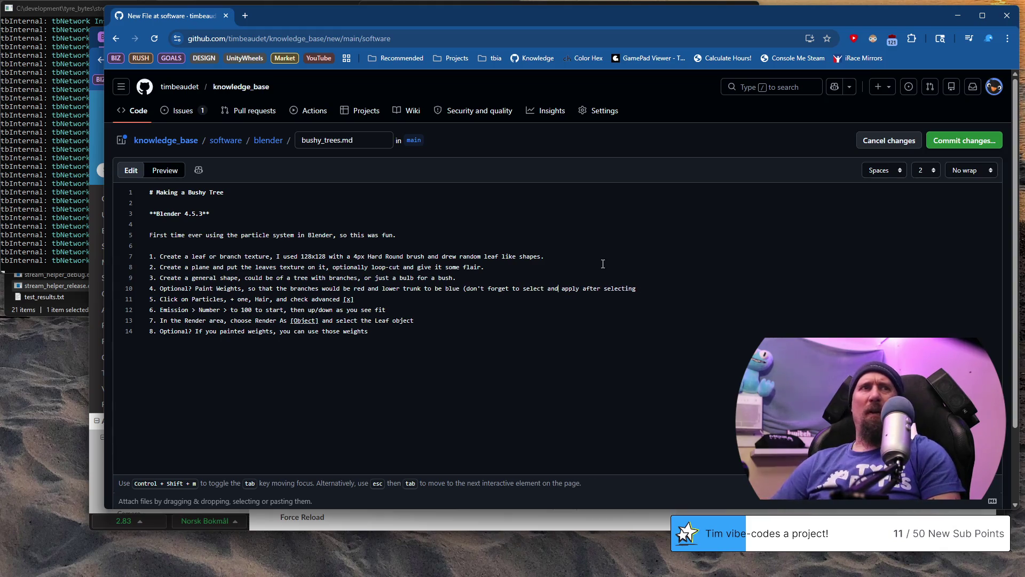
{"action": "type", "text": "pply to a g"}
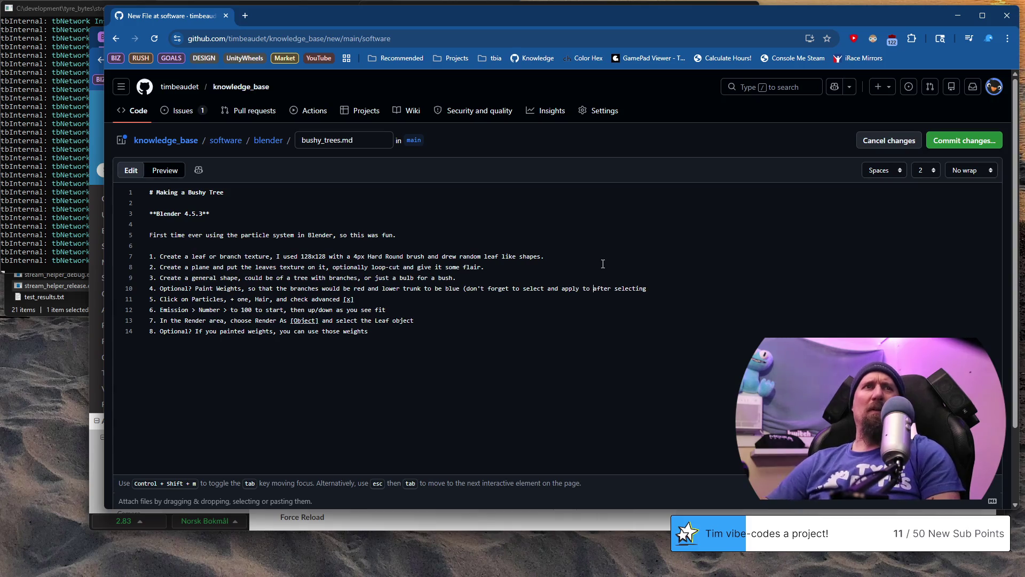
{"action": "type", "text": "roupa"}
{"action": "key", "text": "shift+End"}
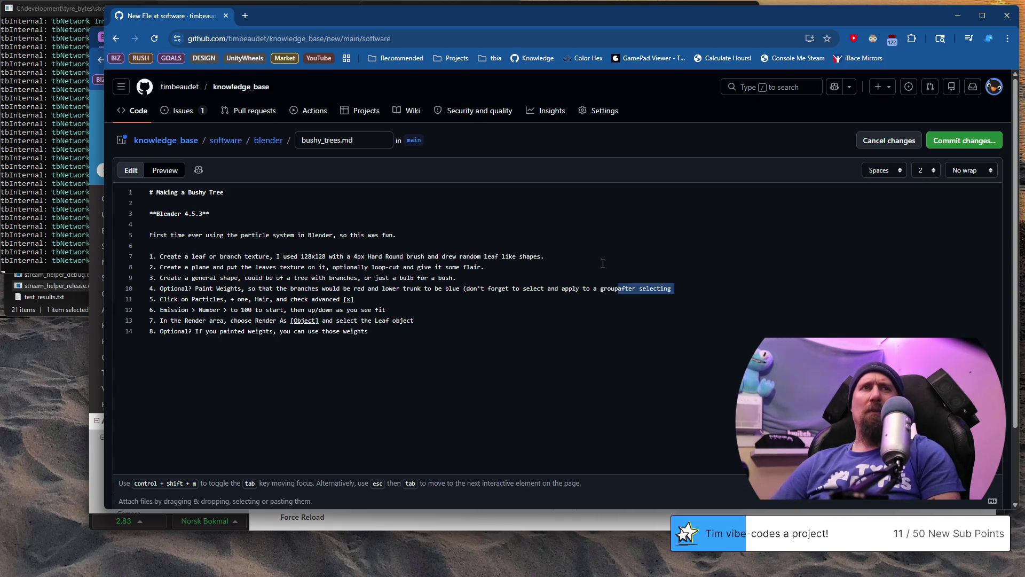
{"action": "type", "text": ")"}
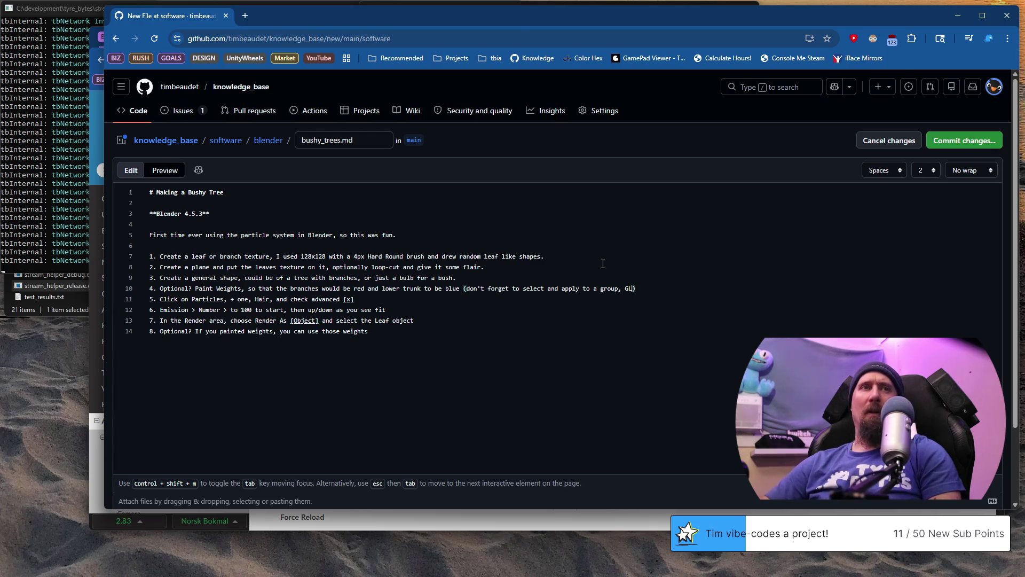
{"action": "key", "text": "Down"}
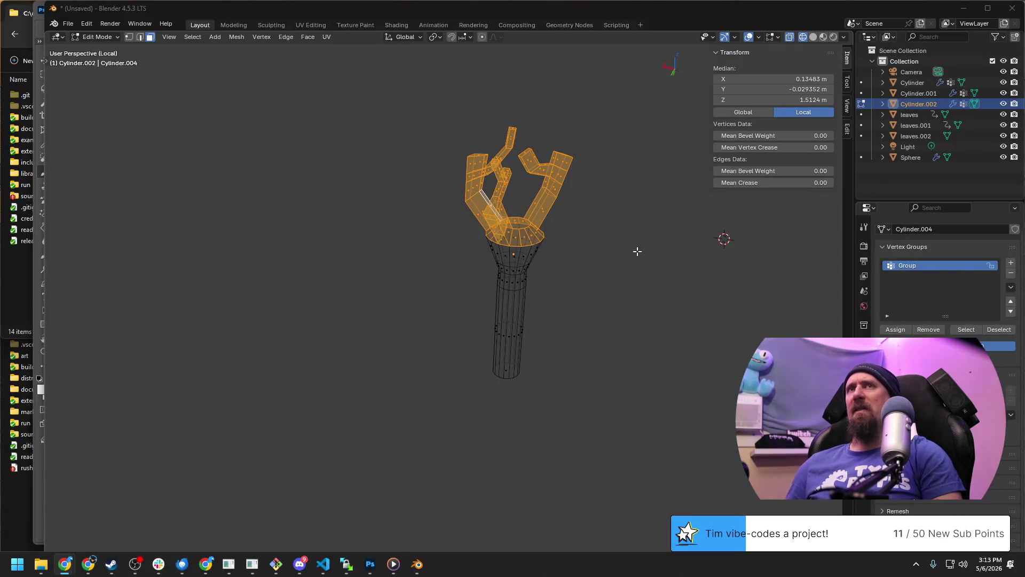
{"action": "left_click", "coordinate": [638, 250]}
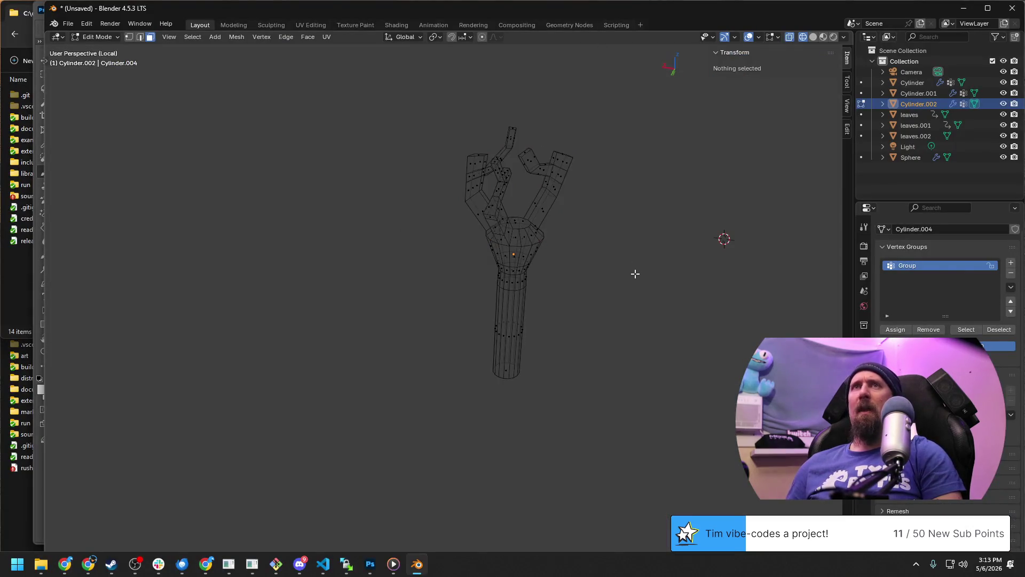
Deselect the mesh, check the painted weights in Weight Paint and return to Object Mode.
{"action": "key", "text": "ctrl+o"}
{"action": "key", "text": "Escape"}
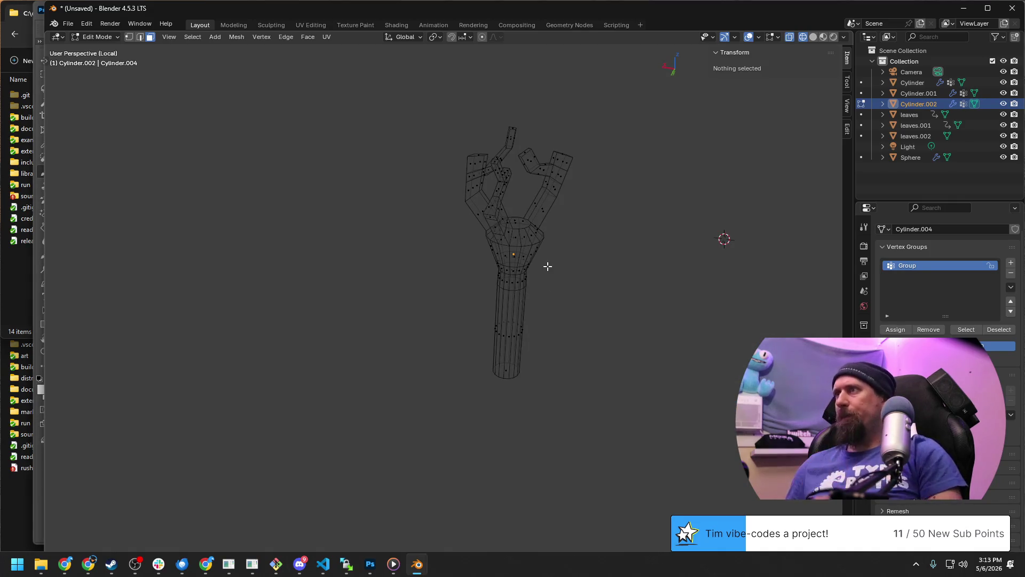
{"action": "mouse_move", "coordinate": [548, 285]}
{"action": "middle_mouse_down"}
{"action": "mouse_move", "coordinate": [506, 256]}
{"action": "mouse_move", "coordinate": [549, 310]}
{"action": "middle_mouse_up"}
{"action": "key", "text": "ctrl+Tab"}
{"action": "middle_click_drag", "start_coordinate": [477, 331], "coordinate": [449, 321]}
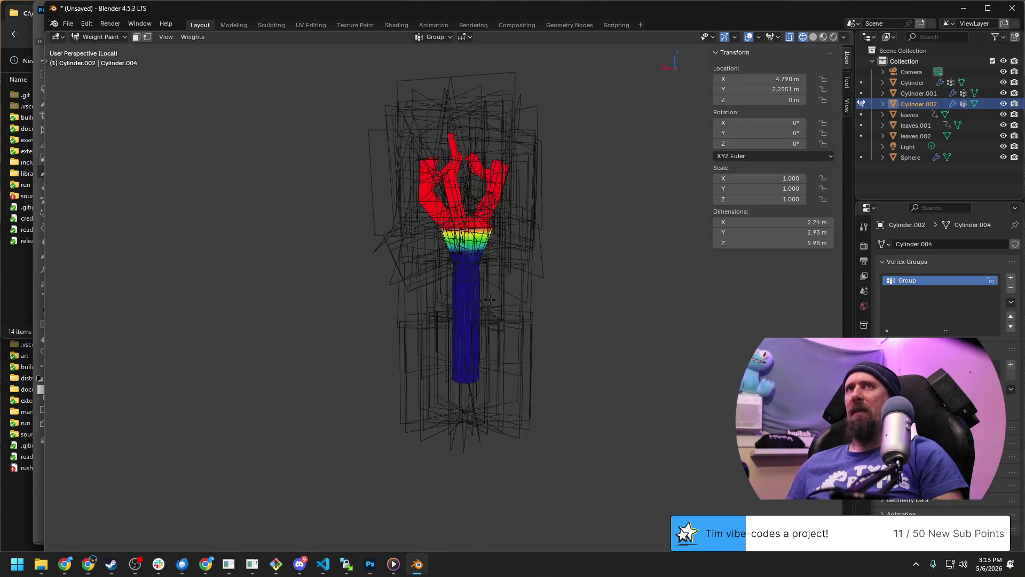
{"action": "left_click", "coordinate": [121, 37]}
{"action": "middle_click_drag", "start_coordinate": [403, 250], "coordinate": [555, 266]}
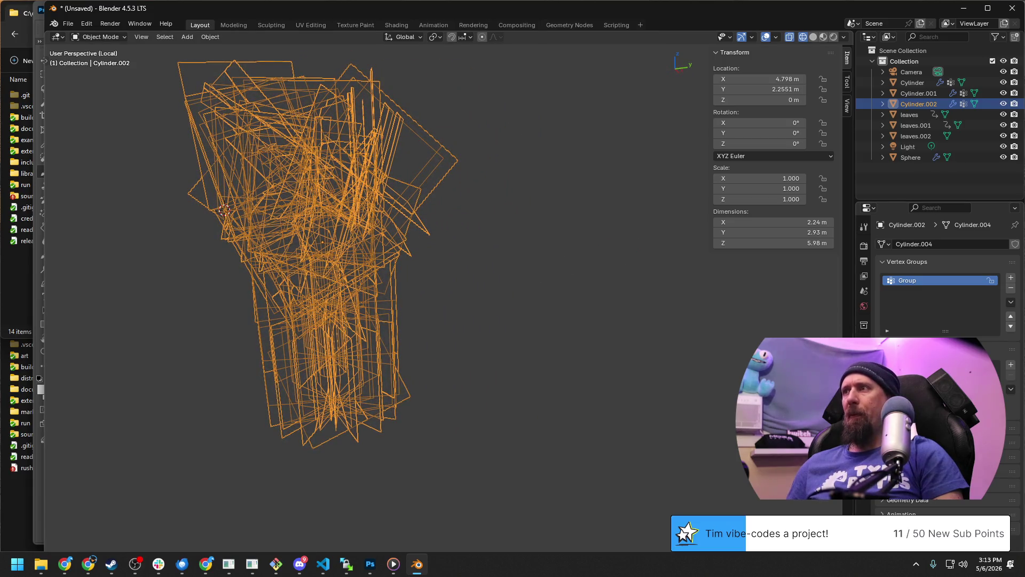
With Rendered shading on, set the particle density vertex group so leaves grow only on the weighted branches.
{"action": "left_click", "coordinate": [863, 372]}
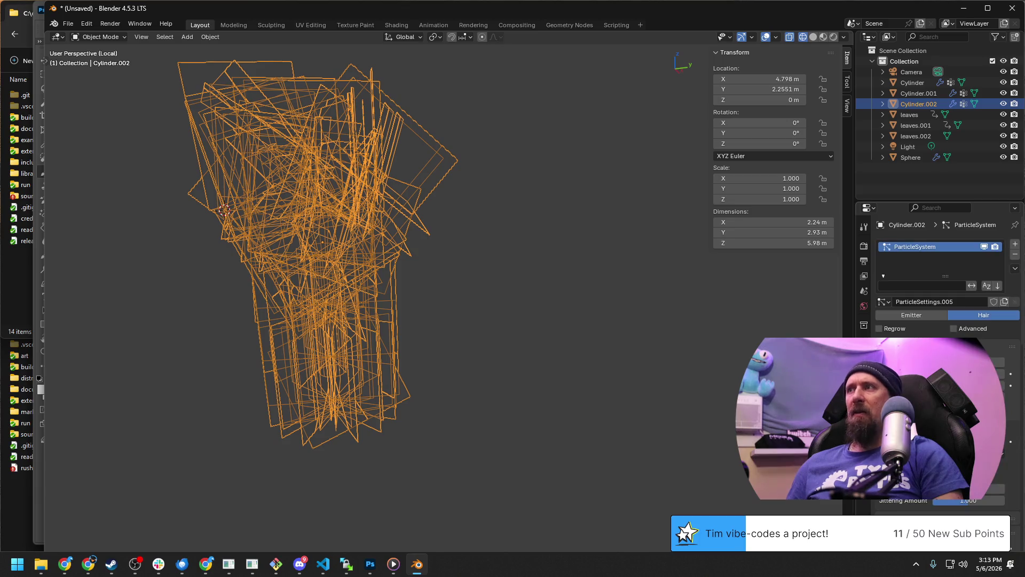
{"action": "left_click", "coordinate": [830, 38]}
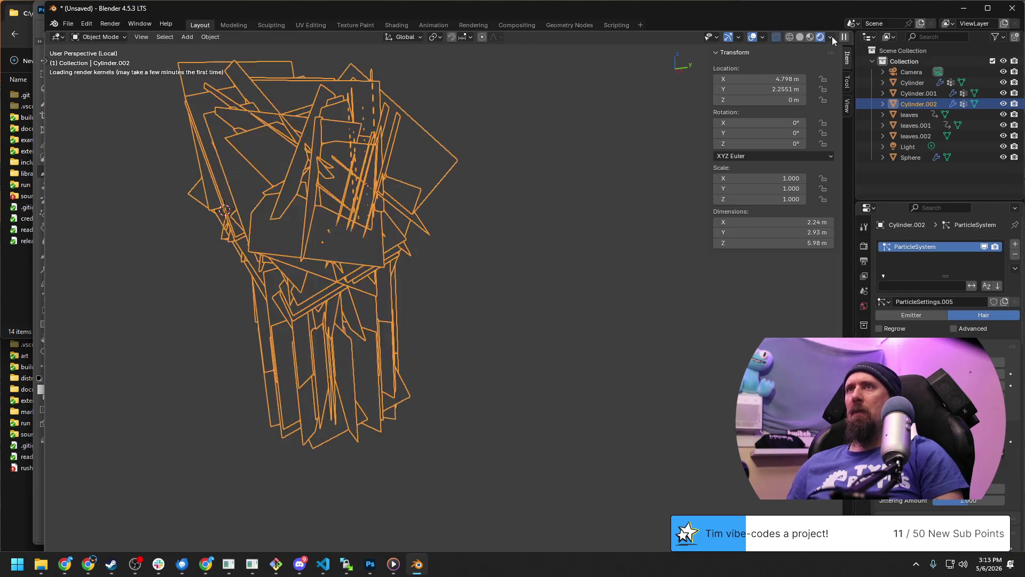
{"action": "mouse_move", "coordinate": [618, 138]}
{"action": "middle_mouse_down"}
{"action": "mouse_move", "coordinate": [701, 171]}
{"action": "mouse_move", "coordinate": [530, 272]}
{"action": "mouse_move", "coordinate": [566, 260]}
{"action": "mouse_move", "coordinate": [540, 250]}
{"action": "mouse_move", "coordinate": [555, 243]}
{"action": "mouse_move", "coordinate": [493, 293]}
{"action": "middle_mouse_up"}
{"action": "left_click", "coordinate": [661, 292]}
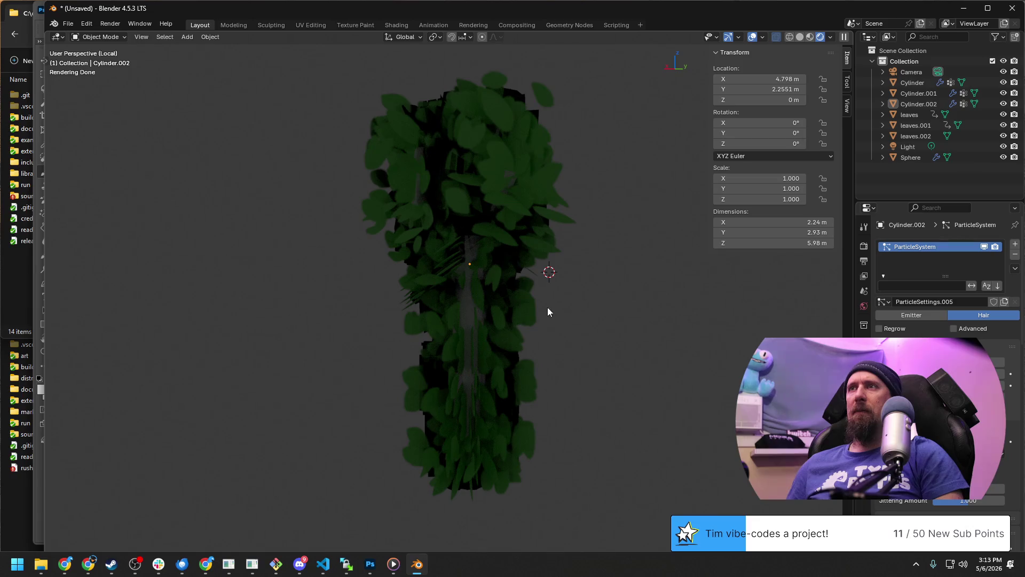
{"action": "middle_click_drag", "start_coordinate": [548, 311], "coordinate": [590, 343]}
{"action": "scroll", "coordinate": [591, 340], "scroll_direction": "down", "scroll_amount": 2}
{"action": "scroll", "coordinate": [594, 328], "scroll_direction": "down", "scroll_amount": 2}
{"action": "mouse_move", "coordinate": [556, 384]}
{"action": "middle_mouse_down"}
{"action": "mouse_move", "coordinate": [469, 356]}
{"action": "mouse_move", "coordinate": [501, 364]}
{"action": "middle_mouse_up"}
{"action": "scroll", "coordinate": [877, 449], "scroll_direction": "down", "scroll_amount": 5}
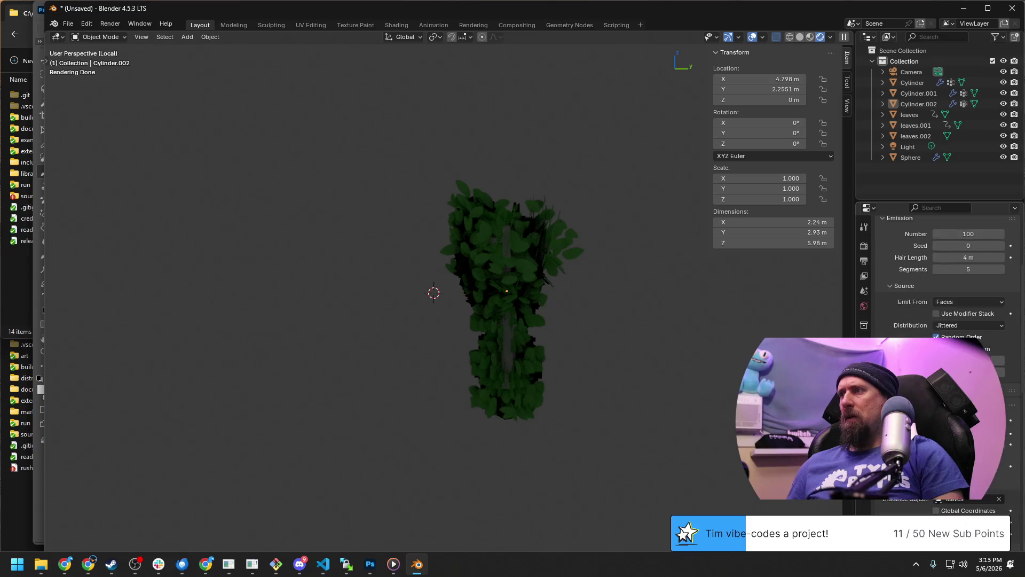
{"action": "scroll", "coordinate": [877, 449], "scroll_direction": "down", "scroll_amount": 3}
{"action": "scroll", "coordinate": [878, 449], "scroll_direction": "down", "scroll_amount": 3}
{"action": "scroll", "coordinate": [878, 449], "scroll_direction": "down", "scroll_amount": 2}
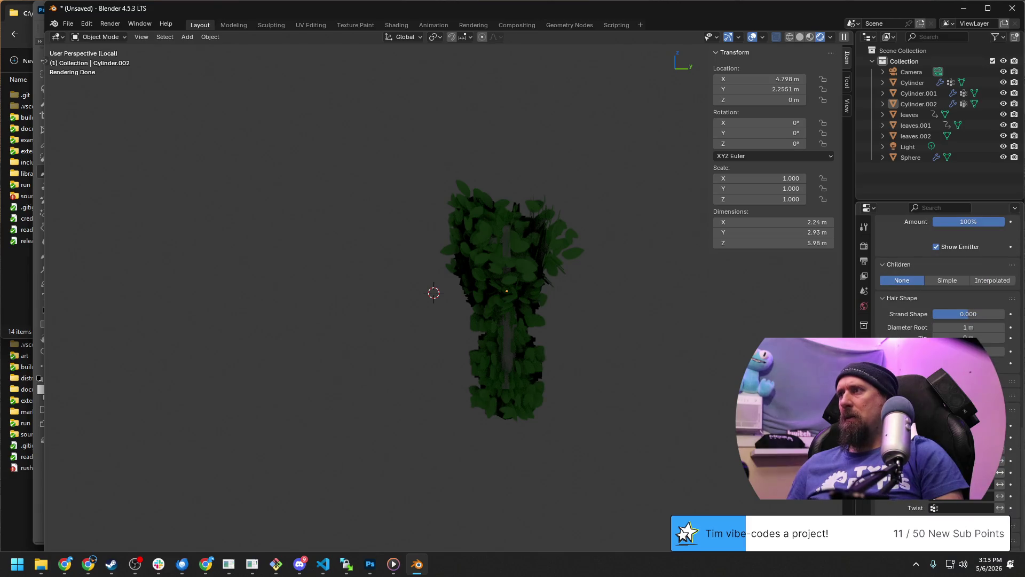
{"action": "key", "text": "ctrl+z"}
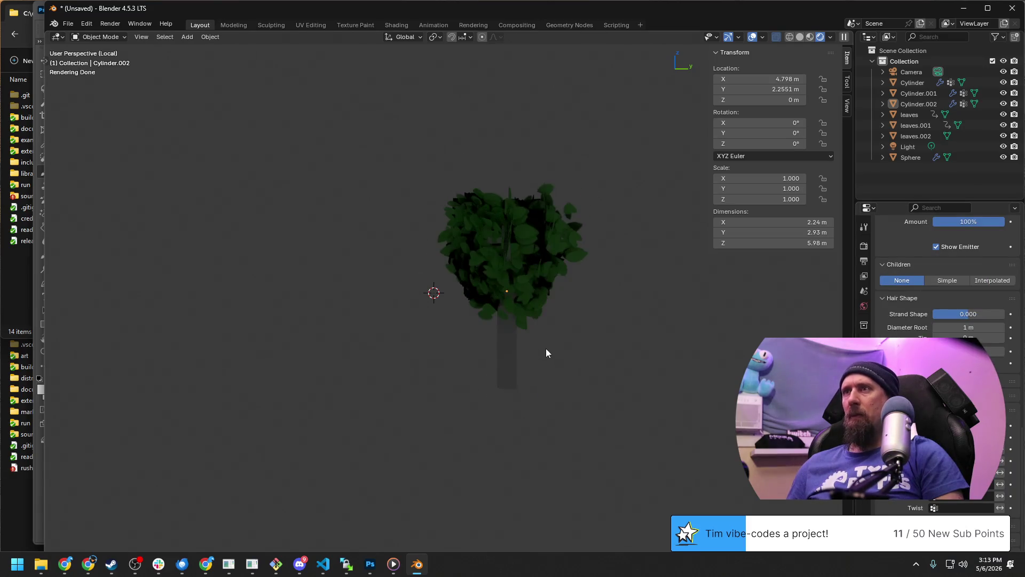
{"action": "scroll", "coordinate": [545, 352], "scroll_direction": "up", "scroll_amount": 2}
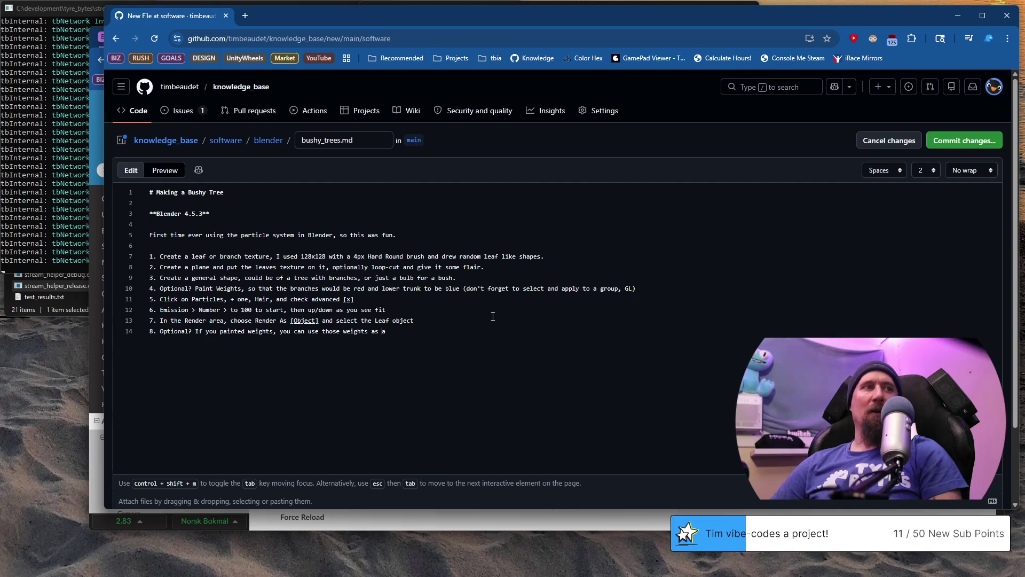
Extend step 8 with 'into a group' and 'as a Density', fixing a typo.
{"action": "key", "text": "ctrl+Left"}
{"action": "key", "text": "ctrl+Left"}
{"action": "type", "text": "i"}
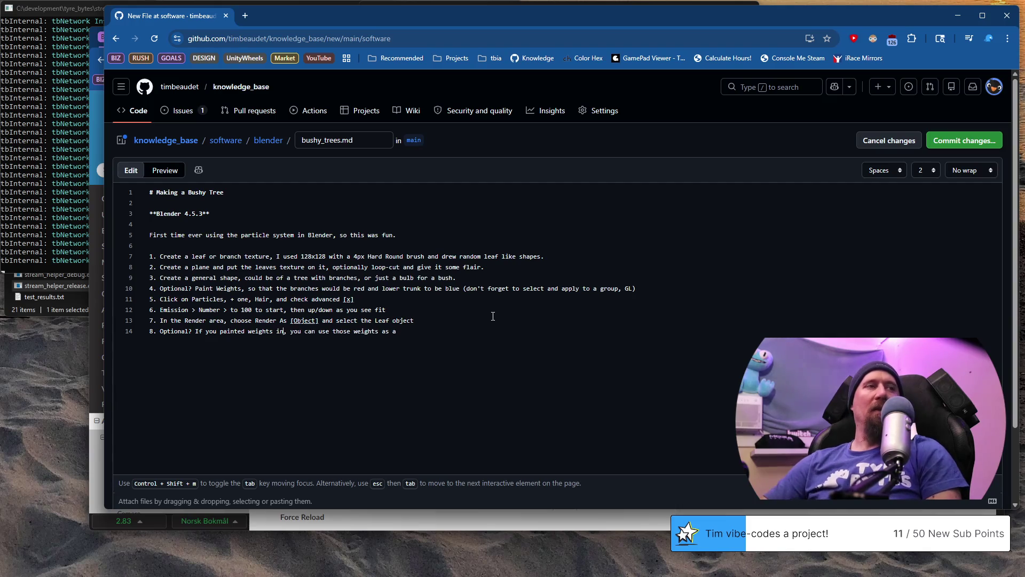
{"action": "type", "text": "nto a group"}
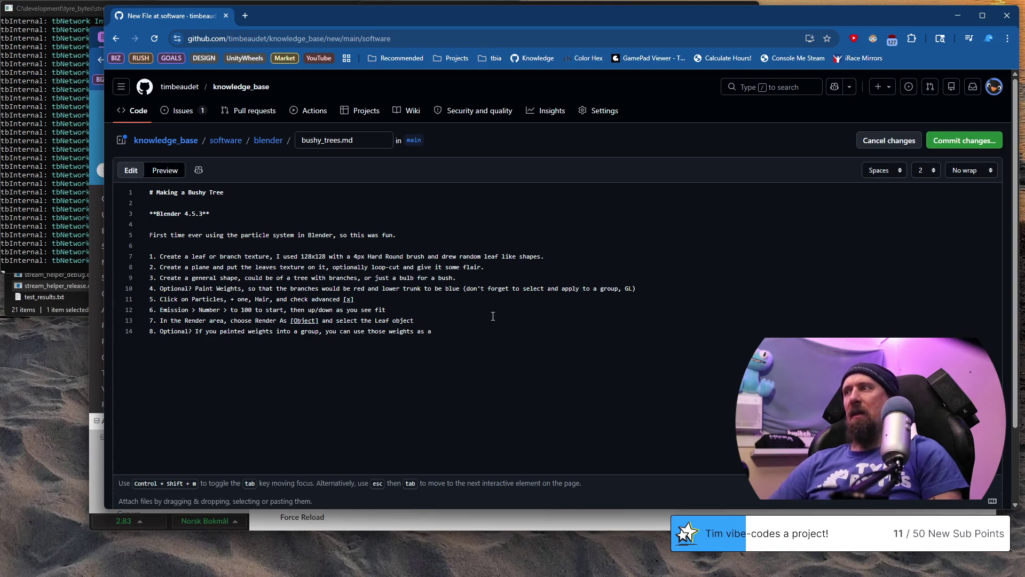
{"action": "key", "text": "End"}
{"action": "type", "text": "e"}
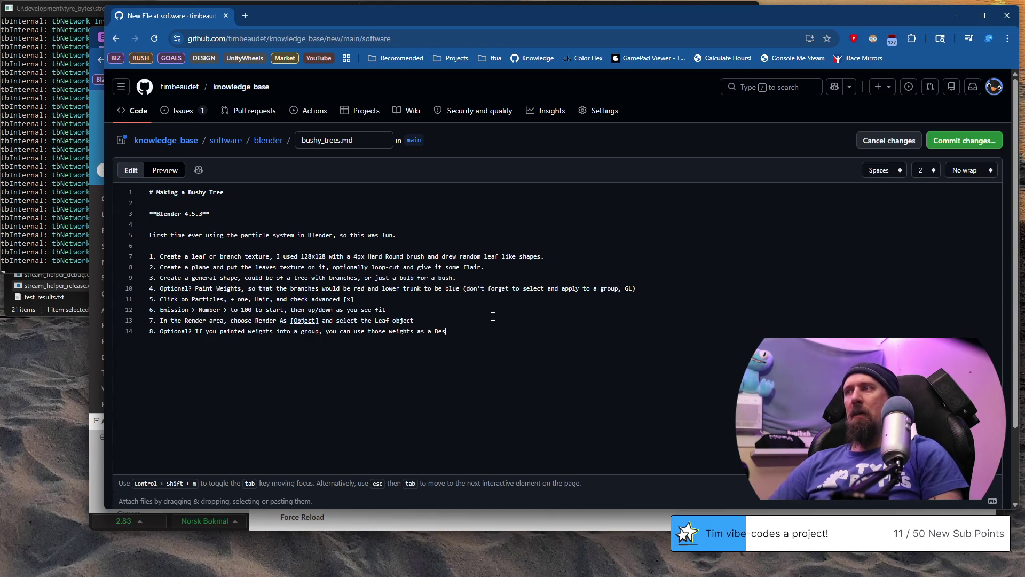
{"action": "key", "text": "BackSpace"}
{"action": "key", "text": "BackSpace"}
{"action": "type", "text": "nsit"}
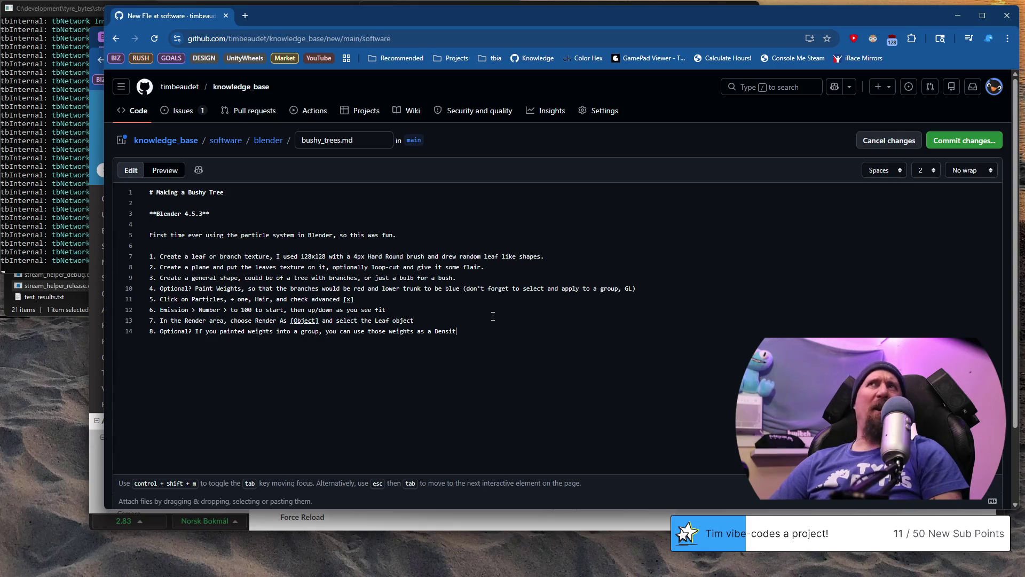
{"action": "type", "text": "y"}
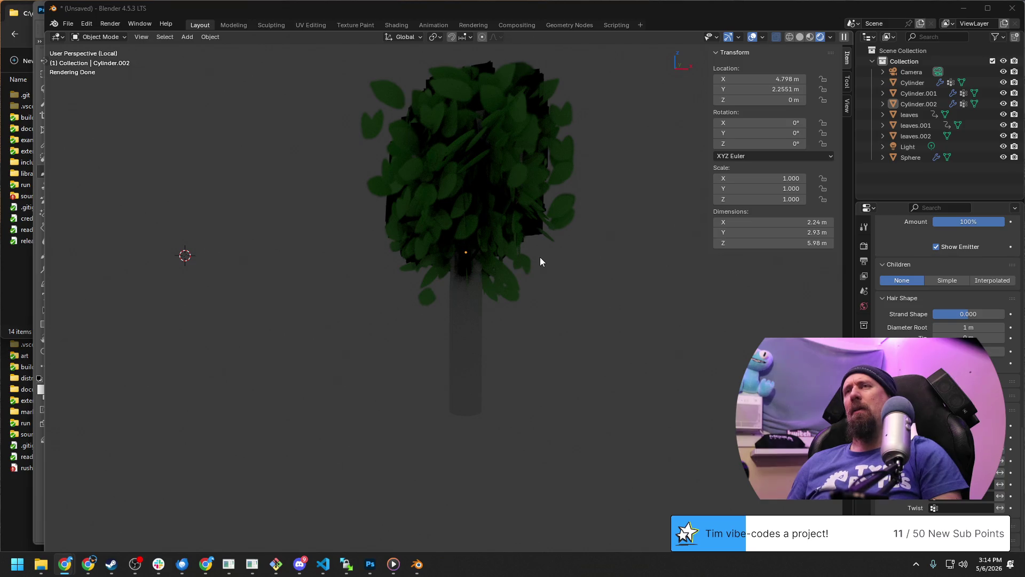
Select the trunk section in Edit Mode, check its vertex groups and drop back to Object Mode.
{"action": "left_click", "coordinate": [101, 37]}
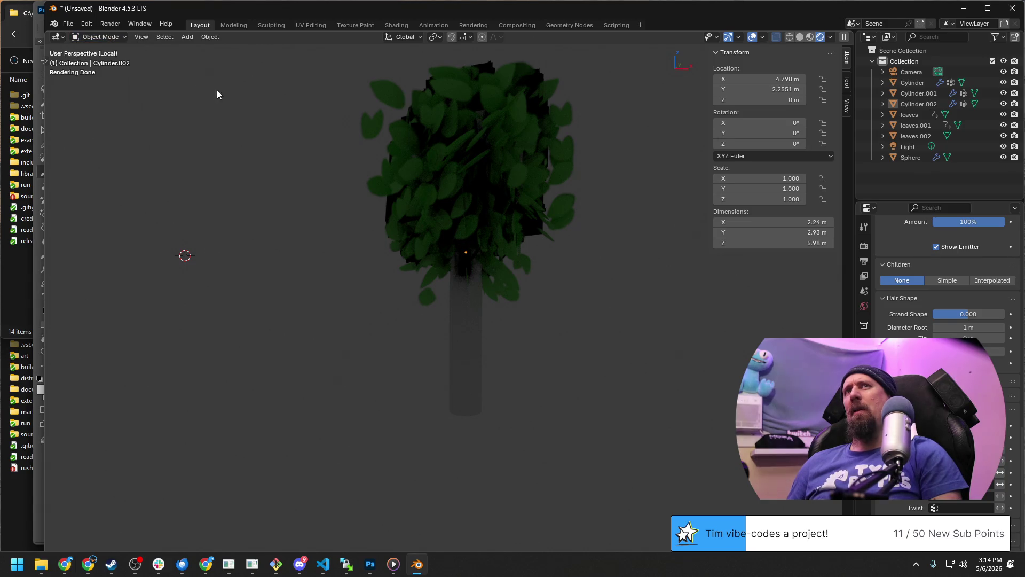
{"action": "key", "text": "Tab"}
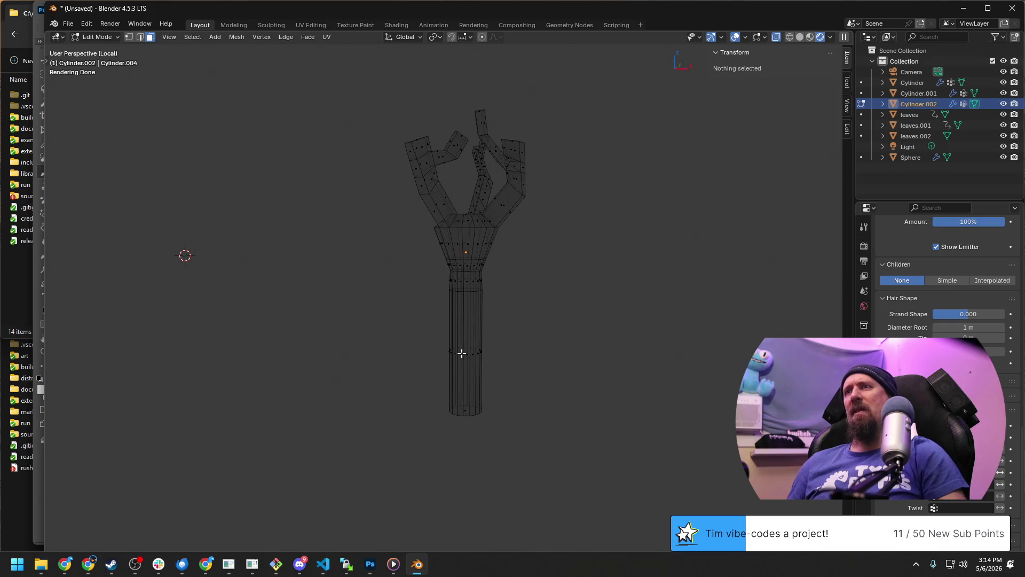
{"action": "key", "text": "l"}
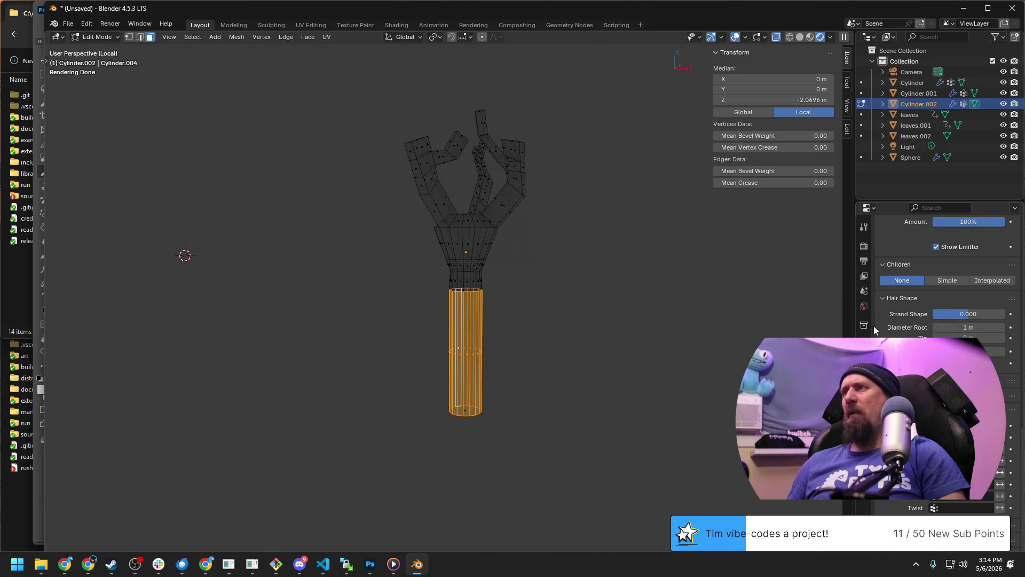
{"action": "left_click", "coordinate": [863, 425]}
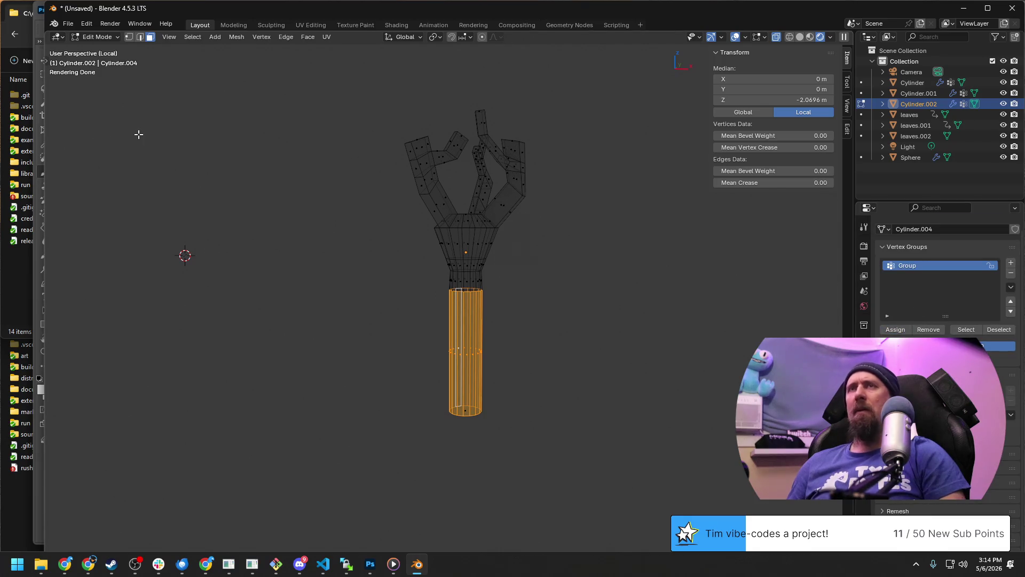
{"action": "left_click", "coordinate": [96, 37]}
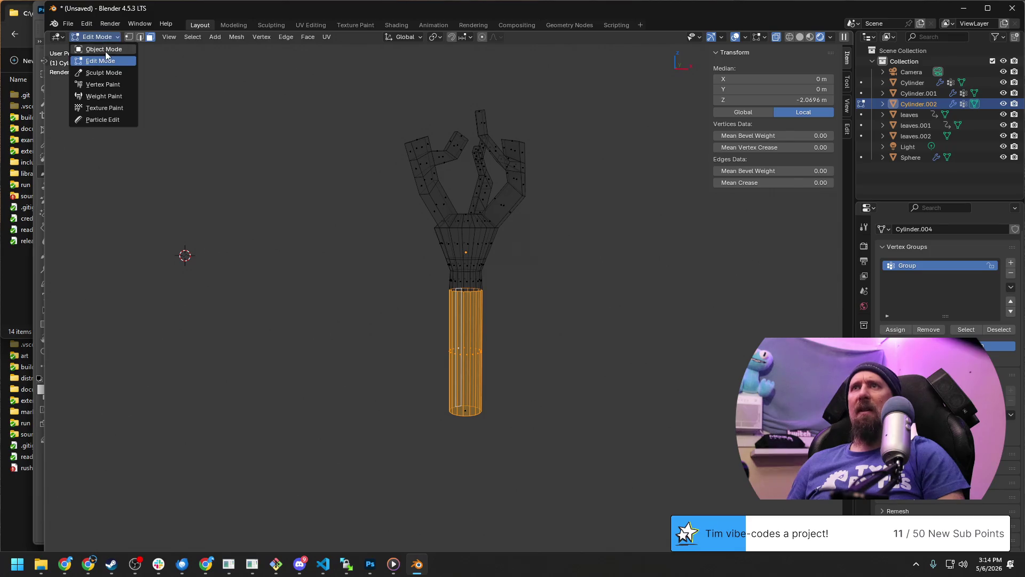
{"action": "left_click", "coordinate": [105, 52]}
{"action": "key", "text": "Tab"}
{"action": "key", "text": "Tab"}
{"action": "left_click", "coordinate": [618, 374]}
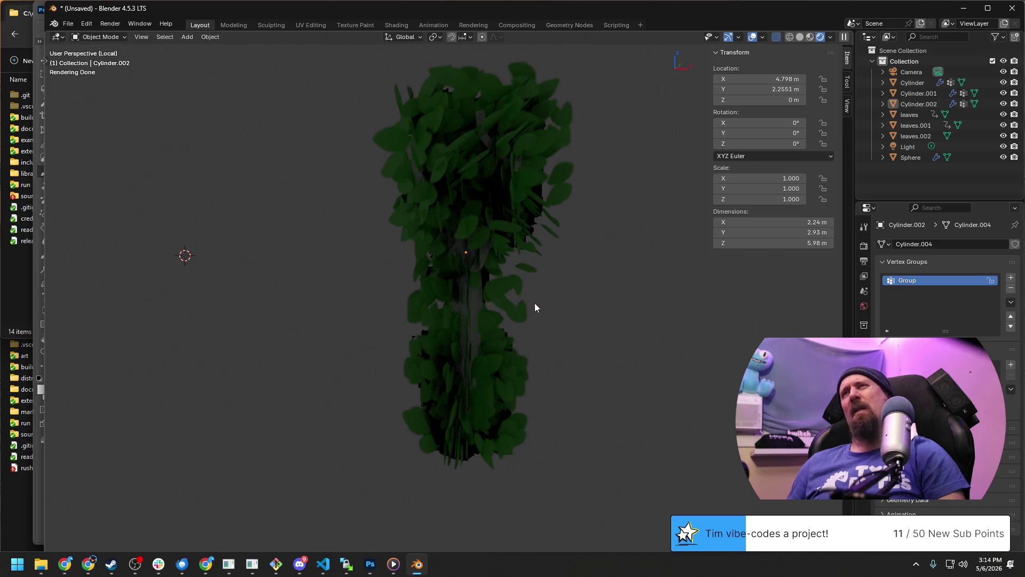
Reselect Cylinder.002, clear its face selection and leave Edit Mode so the leaves render again.
{"action": "left_click", "coordinate": [475, 368]}
{"action": "key", "text": "Tab"}
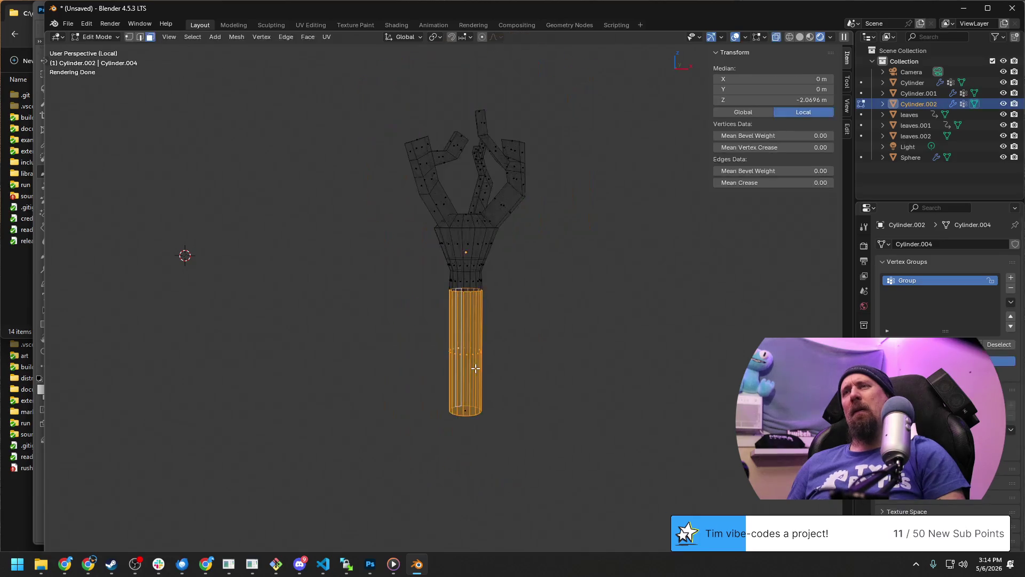
{"action": "key", "text": "Tab"}
{"action": "key", "text": "Tab"}
{"action": "key", "text": "alt+a"}
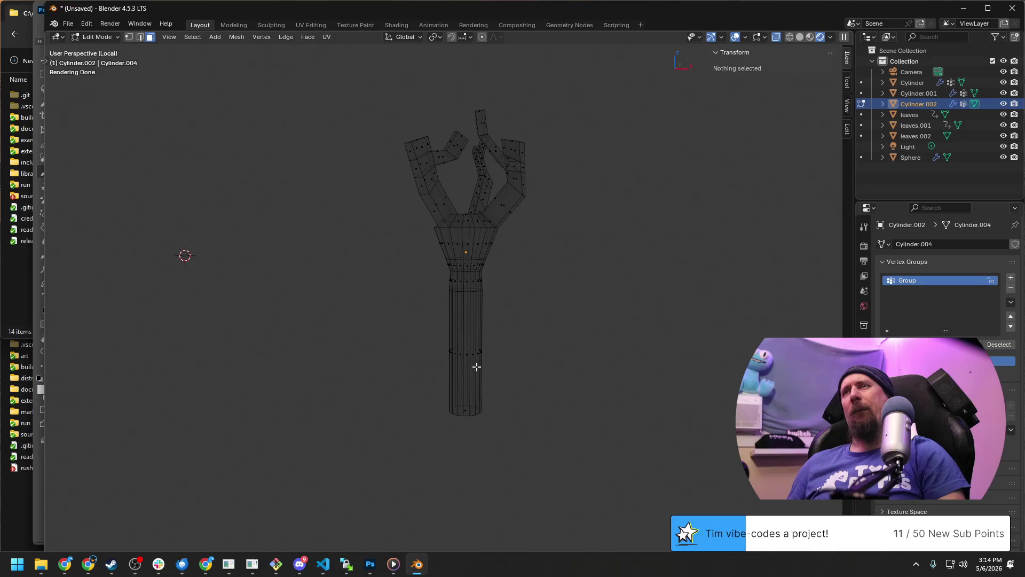
{"action": "key", "text": "Tab"}
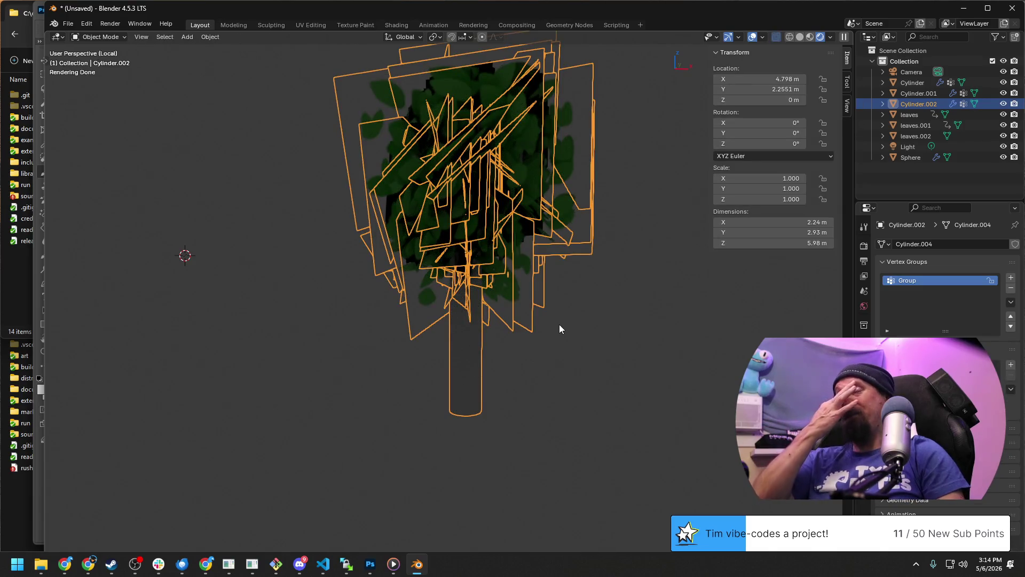
{"action": "left_click", "coordinate": [658, 350]}
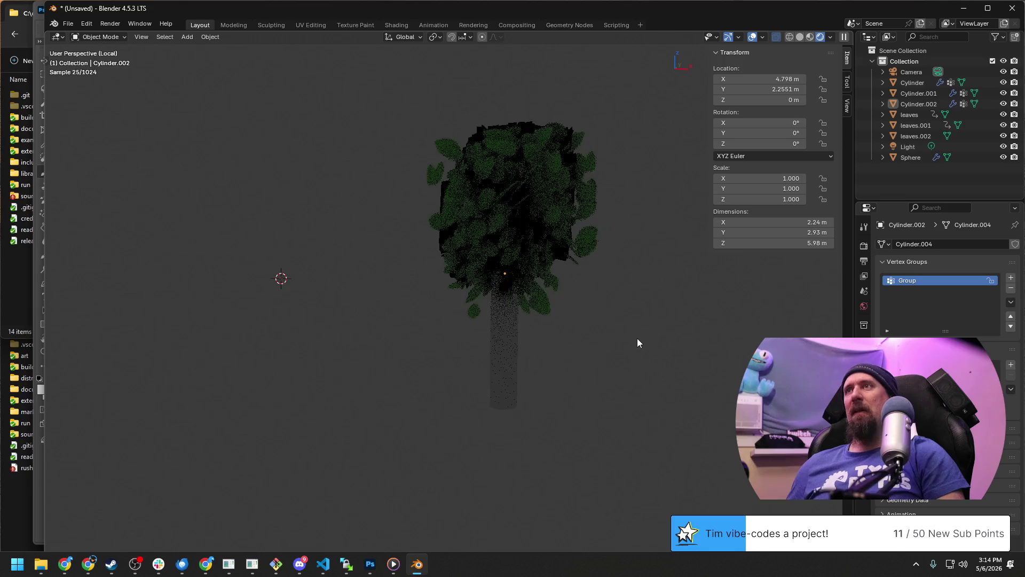
{"action": "mouse_move", "coordinate": [637, 338]}
{"action": "middle_mouse_down"}
{"action": "mouse_move", "coordinate": [357, 317]}
{"action": "mouse_move", "coordinate": [496, 302]}
{"action": "mouse_move", "coordinate": [490, 327]}
{"action": "middle_mouse_up"}
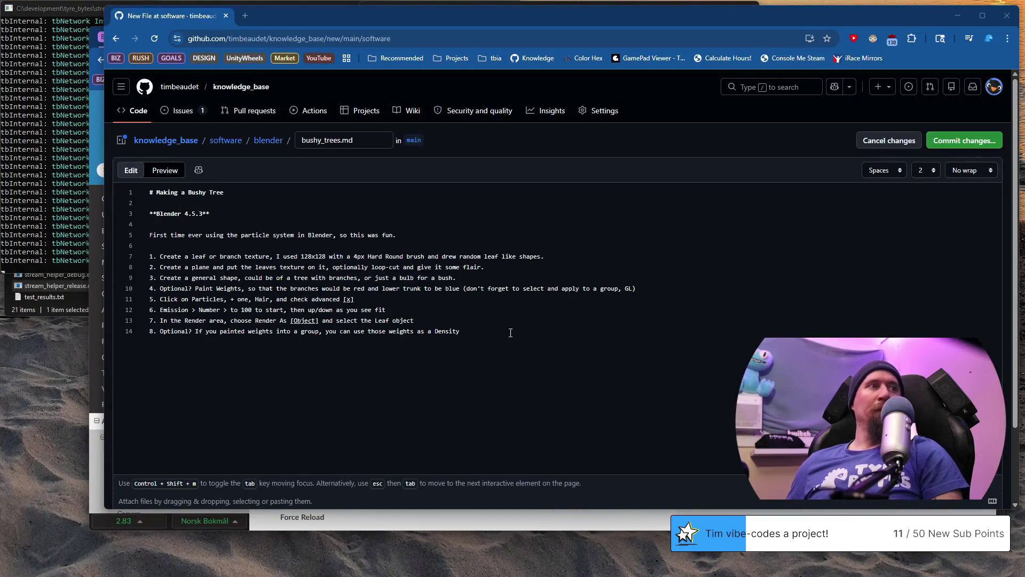
Add 'Other options that might be worth playing with are:' below step 8, then return to Blender.
{"action": "left_click", "coordinate": [514, 331]}
{"action": "key", "text": "Return"}
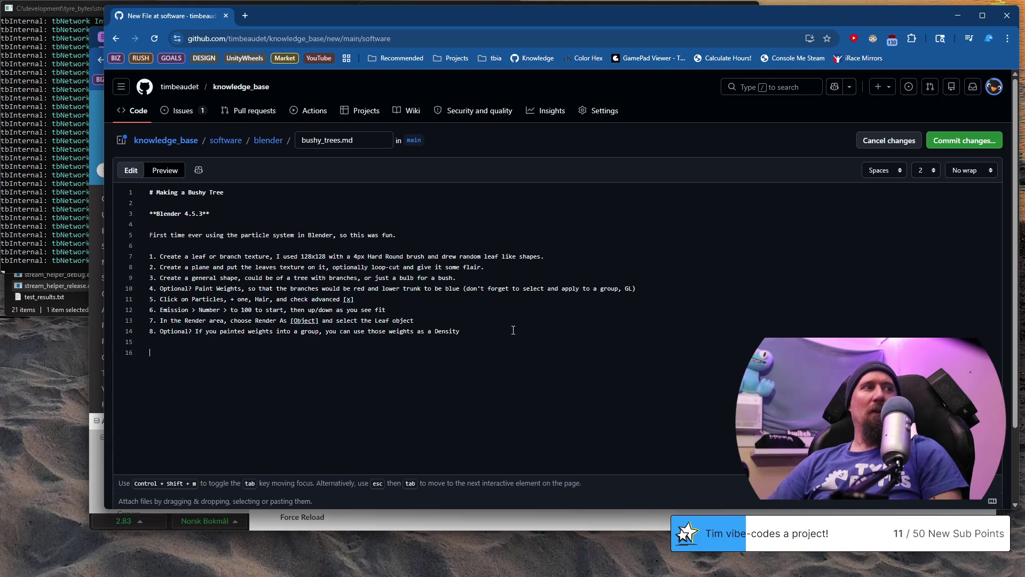
{"action": "type", "text": "Other options that m"}
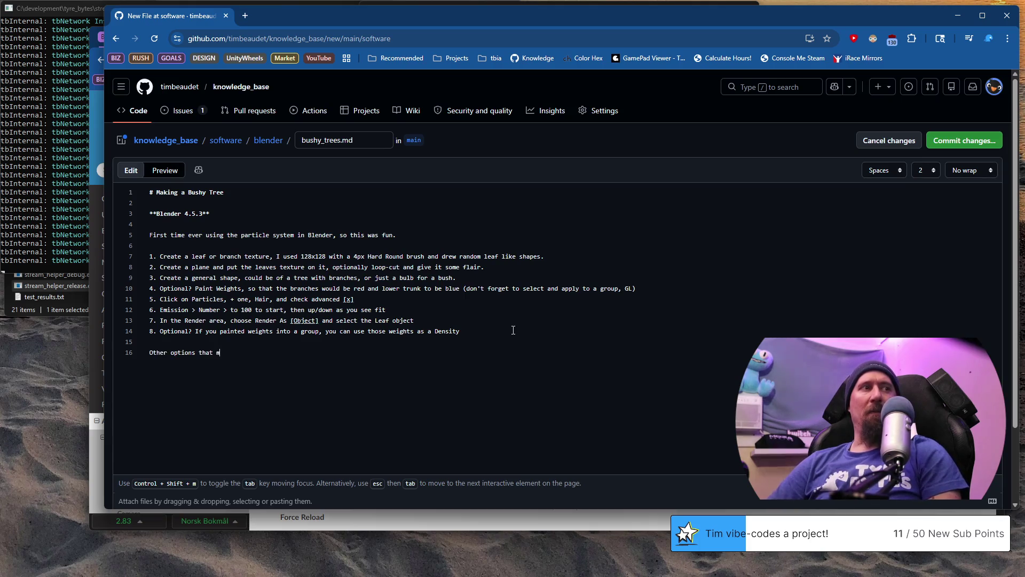
{"action": "type", "text": "ight be "}
{"action": "type", "text": "worth playing with are:"}
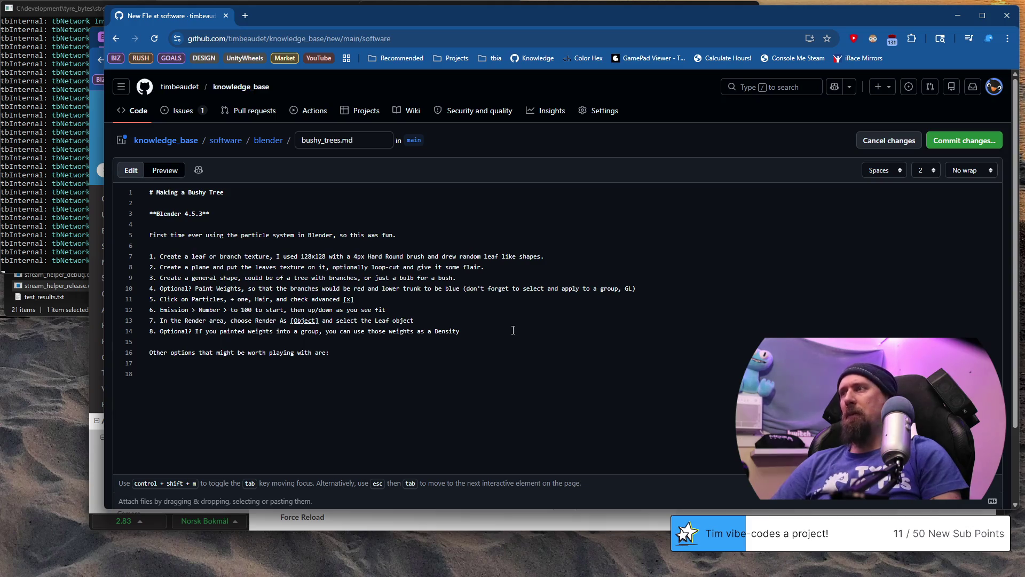
{"action": "left_click", "coordinate": [417, 564]}
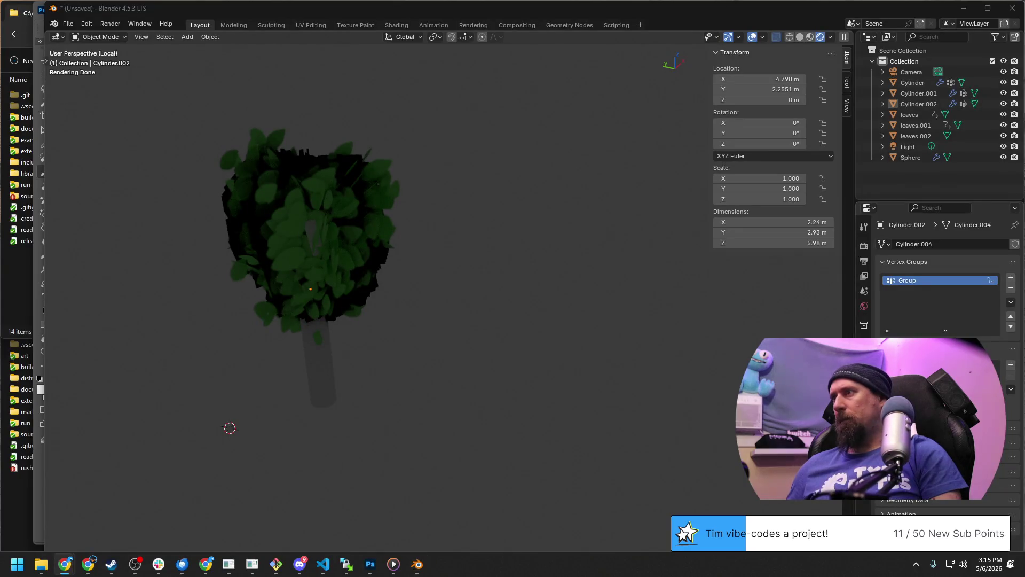
Search the particle properties for 'rotat' and clear the filter again.
{"action": "left_click", "coordinate": [864, 374]}
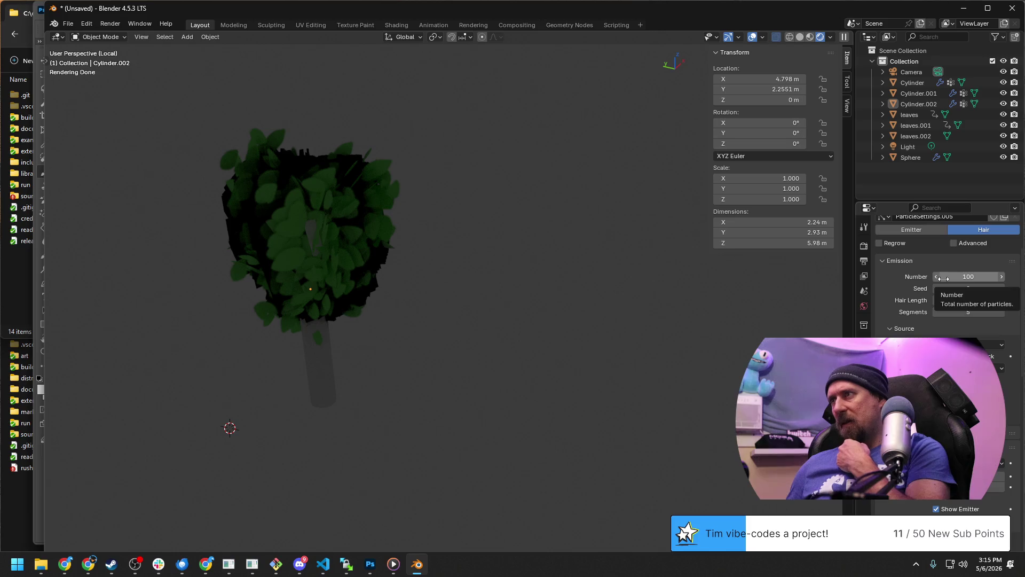
{"action": "scroll", "coordinate": [948, 277], "scroll_direction": "down", "scroll_amount": 2}
{"action": "scroll", "coordinate": [948, 276], "scroll_direction": "down", "scroll_amount": 3}
{"action": "scroll", "coordinate": [947, 277], "scroll_direction": "down", "scroll_amount": 2}
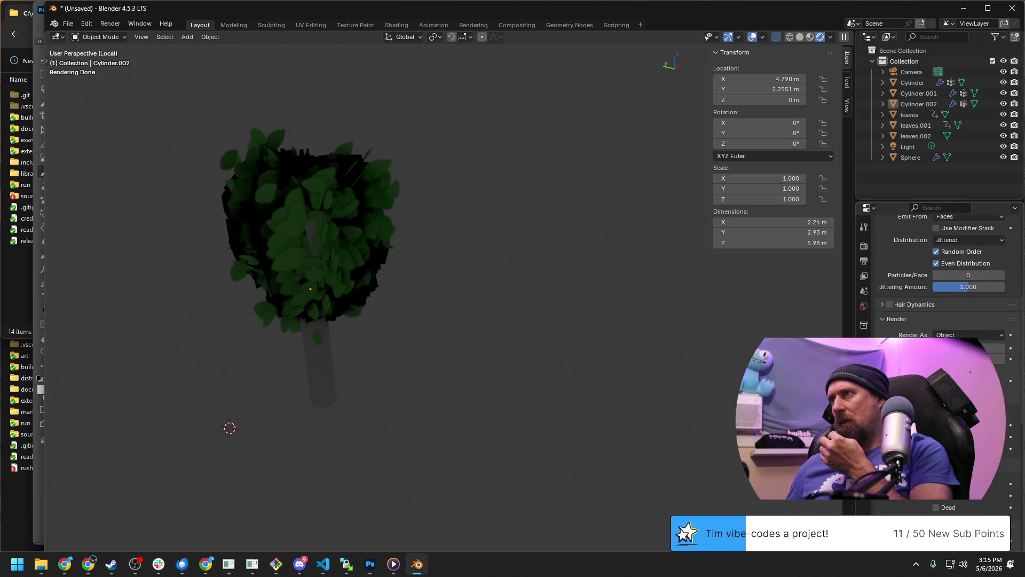
{"action": "scroll", "coordinate": [948, 277], "scroll_direction": "down", "scroll_amount": 2}
{"action": "scroll", "coordinate": [948, 277], "scroll_direction": "down", "scroll_amount": 2}
{"action": "scroll", "coordinate": [948, 276], "scroll_direction": "down", "scroll_amount": 2}
{"action": "scroll", "coordinate": [948, 277], "scroll_direction": "down", "scroll_amount": 2}
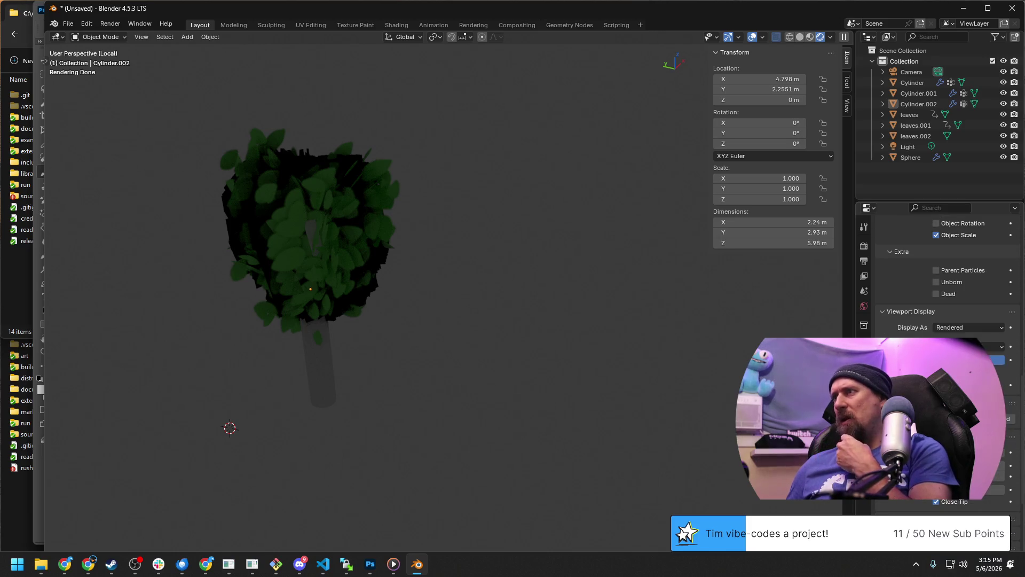
{"action": "scroll", "coordinate": [948, 277], "scroll_direction": "down", "scroll_amount": 2}
{"action": "scroll", "coordinate": [948, 277], "scroll_direction": "down", "scroll_amount": 2}
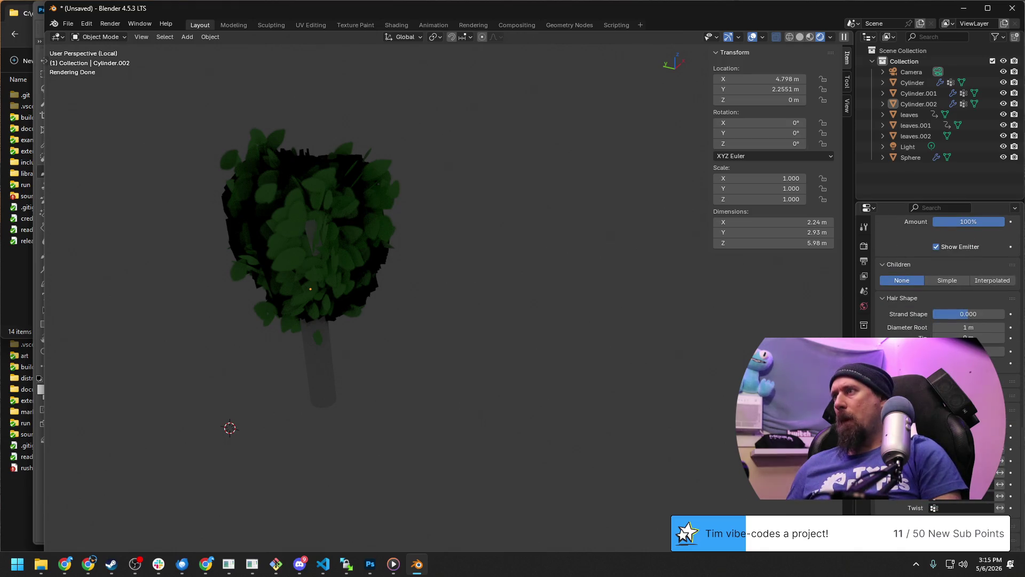
{"action": "scroll", "coordinate": [947, 276], "scroll_direction": "up", "scroll_amount": 4}
{"action": "scroll", "coordinate": [948, 277], "scroll_direction": "up", "scroll_amount": 4}
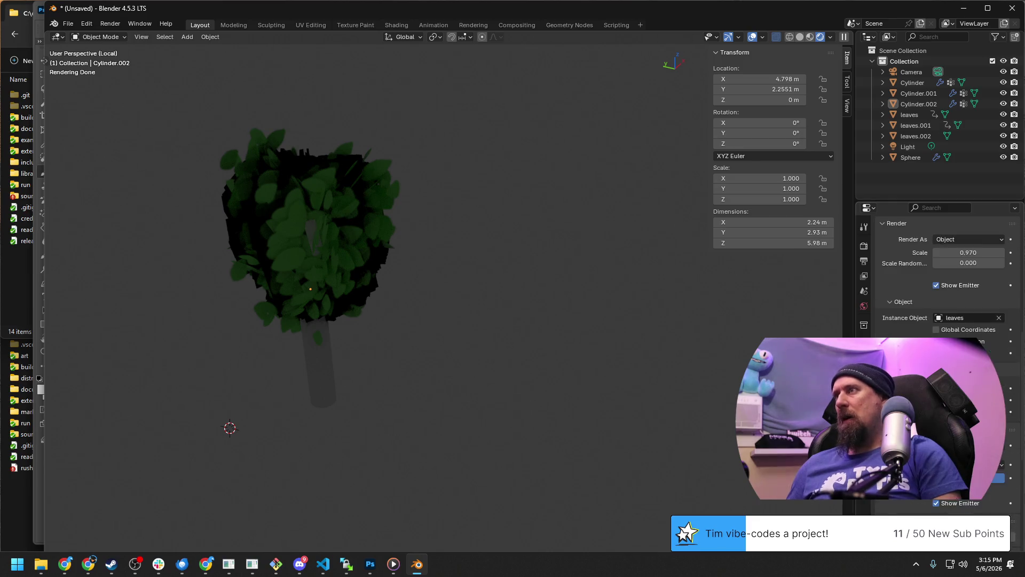
{"action": "scroll", "coordinate": [948, 276], "scroll_direction": "up", "scroll_amount": 4}
{"action": "scroll", "coordinate": [948, 277], "scroll_direction": "up", "scroll_amount": 4}
{"action": "scroll", "coordinate": [948, 276], "scroll_direction": "up", "scroll_amount": 4}
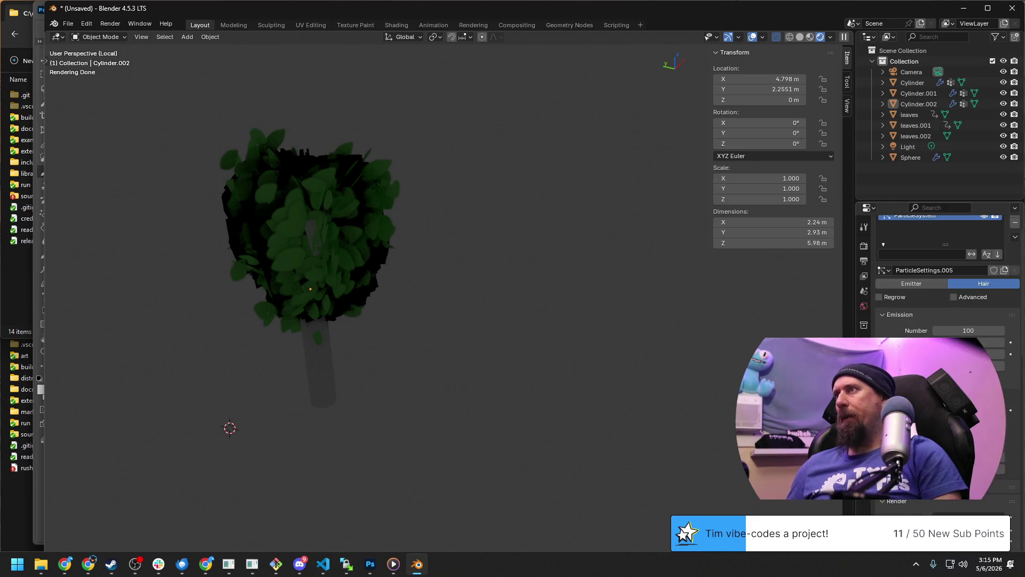
{"action": "scroll", "coordinate": [939, 266], "scroll_direction": "up", "scroll_amount": 1}
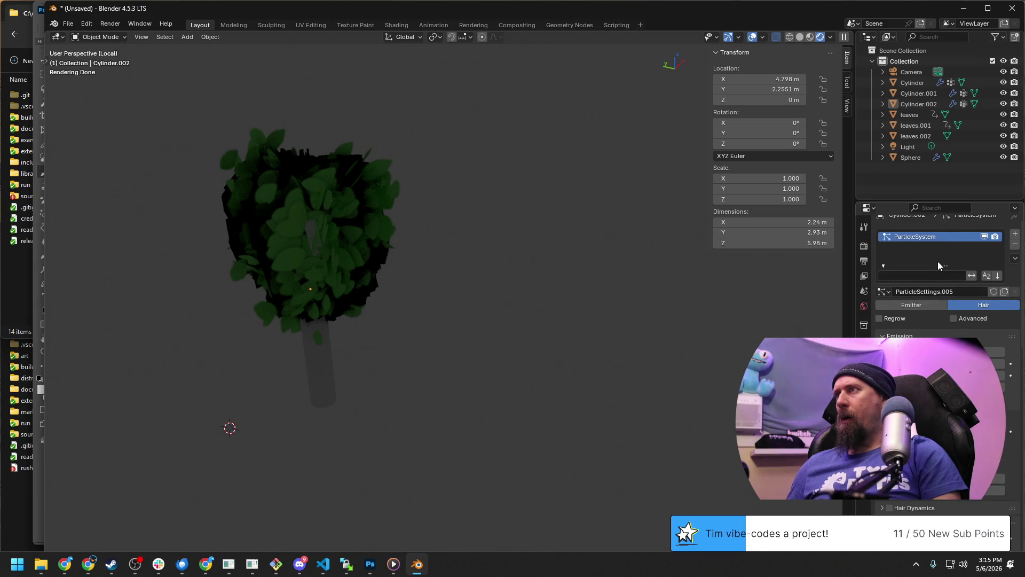
{"action": "left_click", "coordinate": [942, 207]}
{"action": "type", "text": "rotat"}
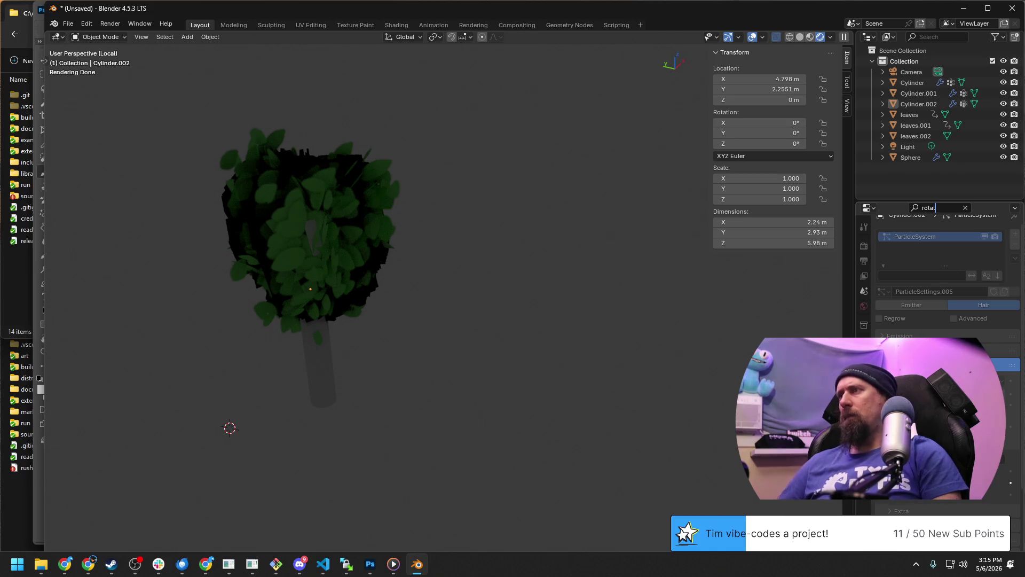
{"action": "key", "text": "Return"}
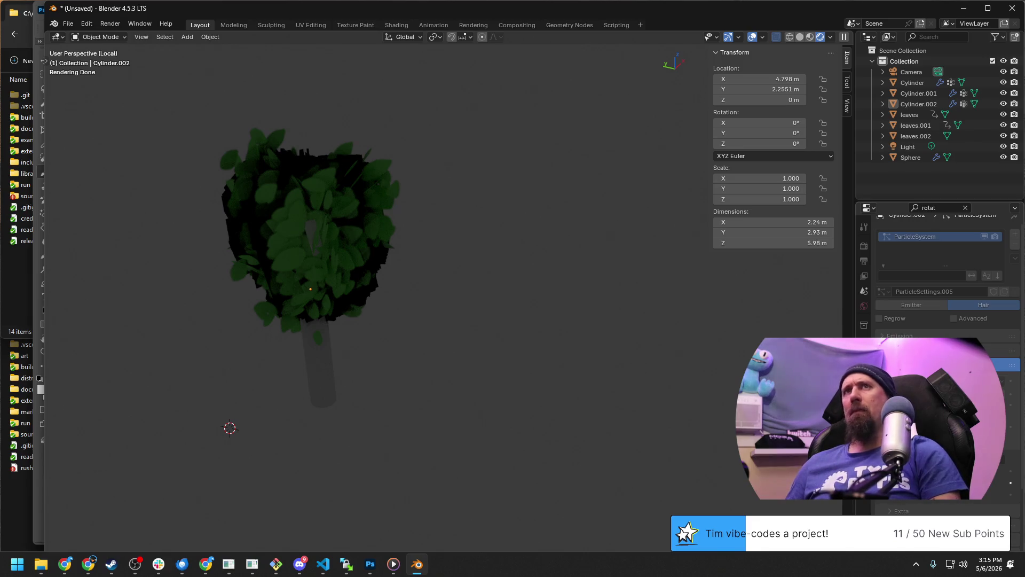
{"action": "left_click", "coordinate": [967, 208]}
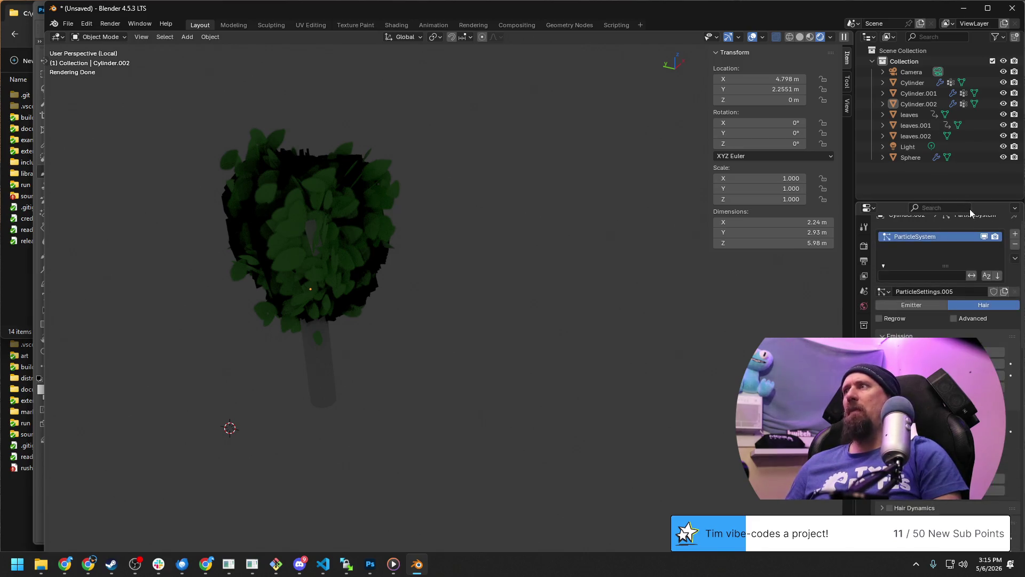
{"action": "scroll", "coordinate": [956, 333], "scroll_direction": "up", "scroll_amount": 1}
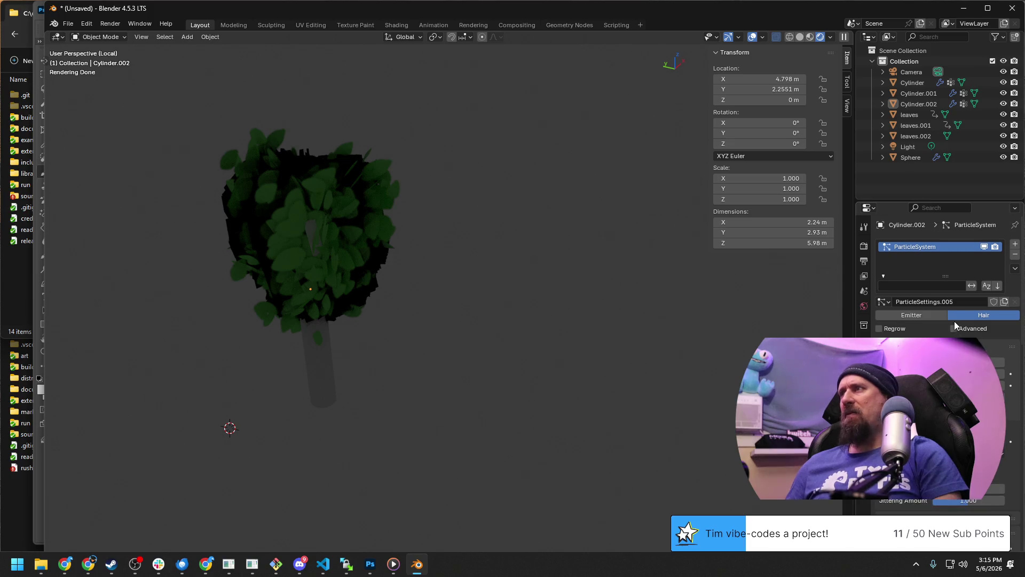
Tick Advanced on the hair particle system, then switch to the GitHub notes.
{"action": "left_click", "coordinate": [954, 328]}
{"action": "scroll", "coordinate": [956, 329], "scroll_direction": "down", "scroll_amount": 4}
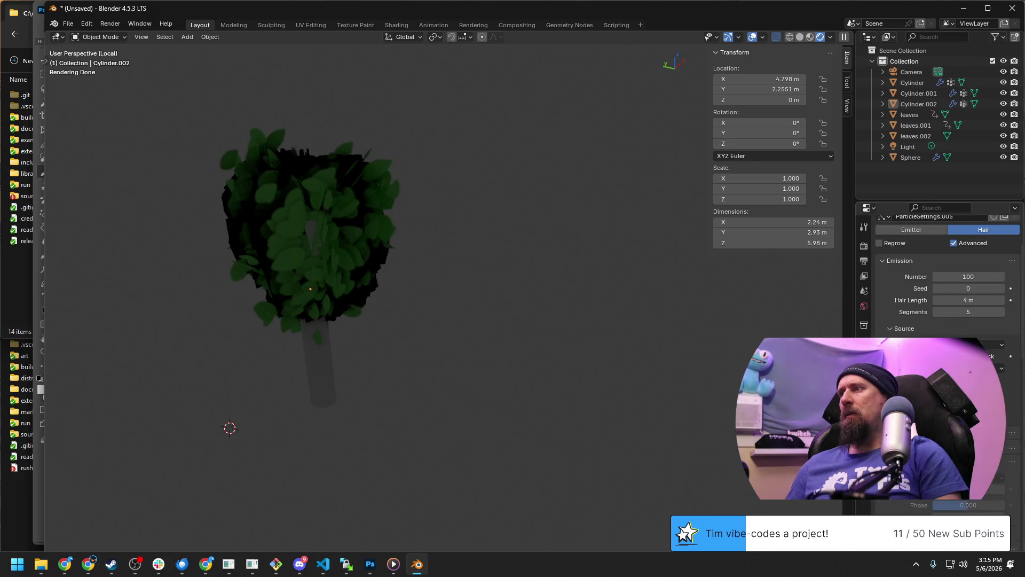
{"action": "key", "text": "alt+Tab"}
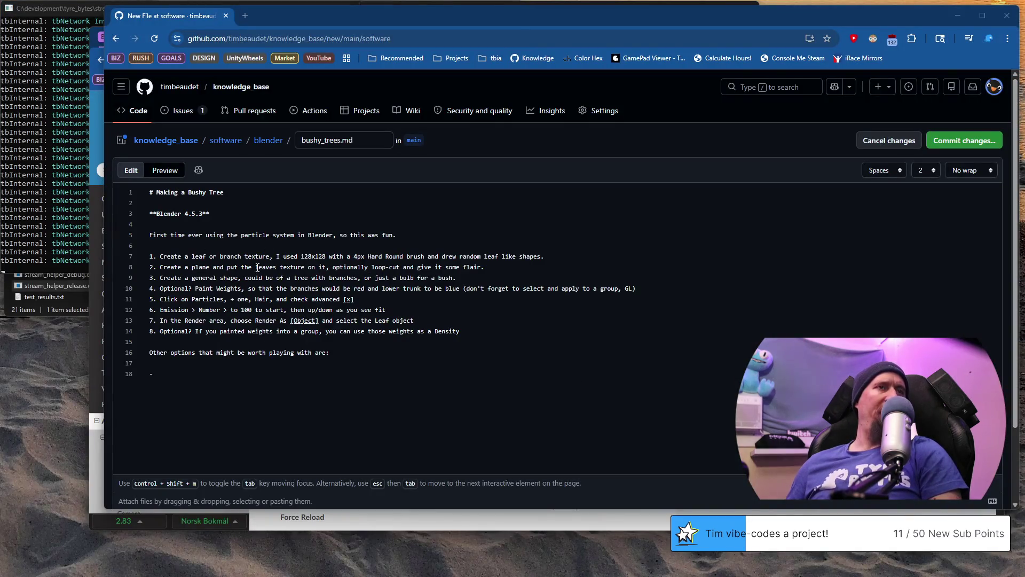
Add the bullet '- Rotation (if you can't find it, you need to checked advanced)' and return to Blender.
{"action": "left_click_drag", "start_coordinate": [149, 246], "coordinate": [435, 332]}
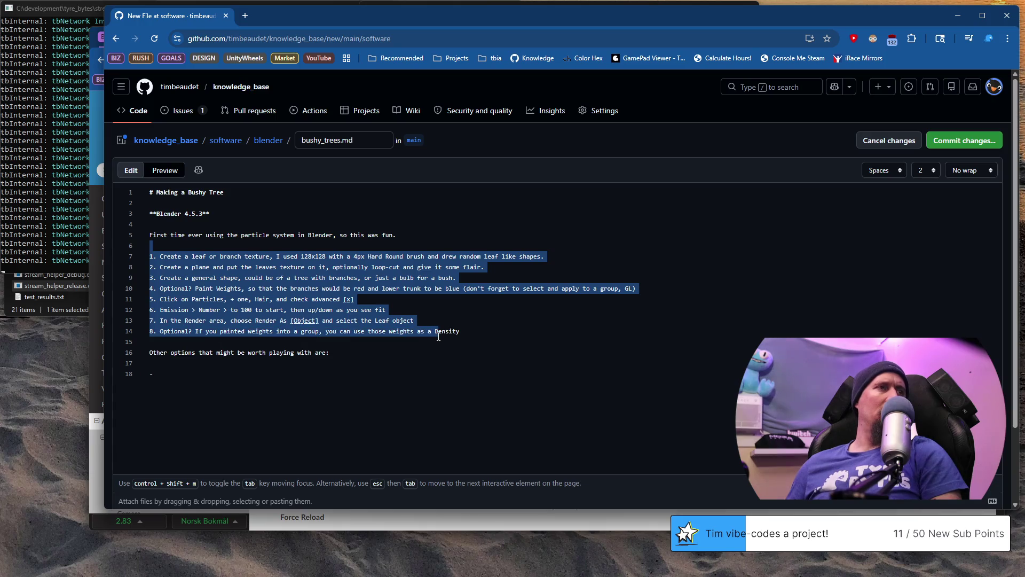
{"action": "mouse_move", "coordinate": [211, 257]}
{"action": "left_mouse_down"}
{"action": "mouse_move", "coordinate": [430, 277]}
{"action": "mouse_move", "coordinate": [407, 295]}
{"action": "left_mouse_up"}
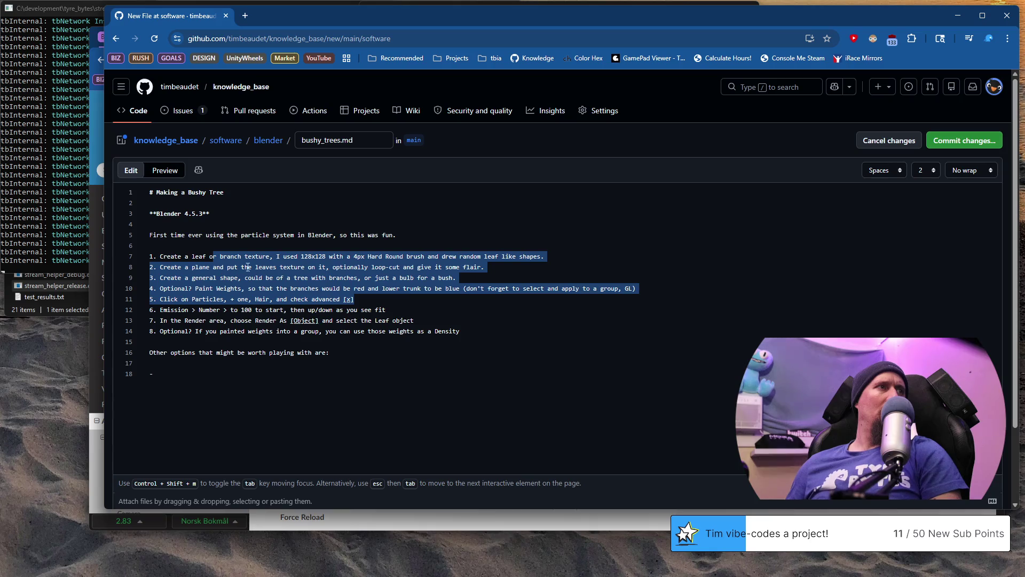
{"action": "left_click", "coordinate": [180, 299]}
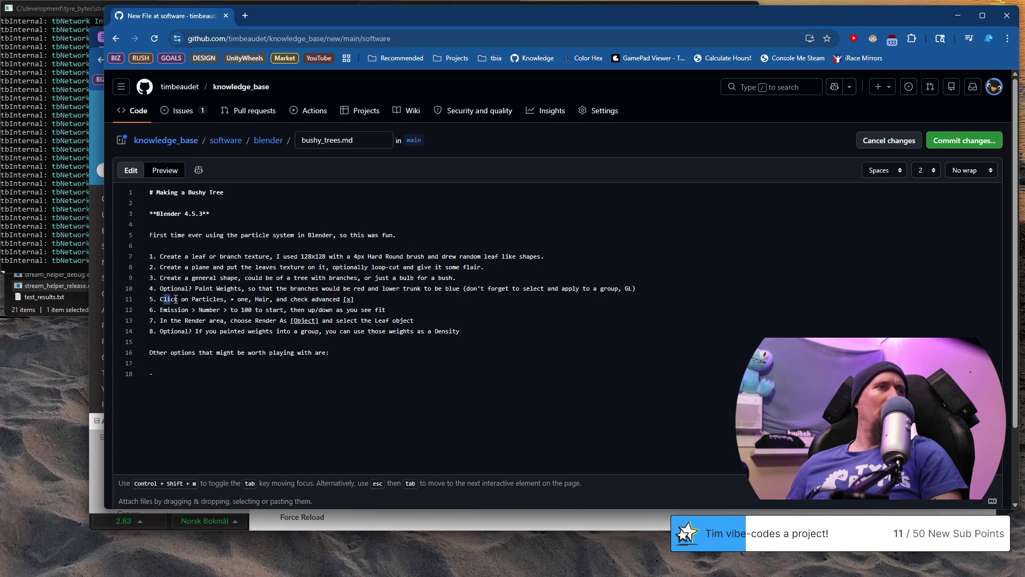
{"action": "left_click_drag", "start_coordinate": [177, 299], "coordinate": [364, 297]}
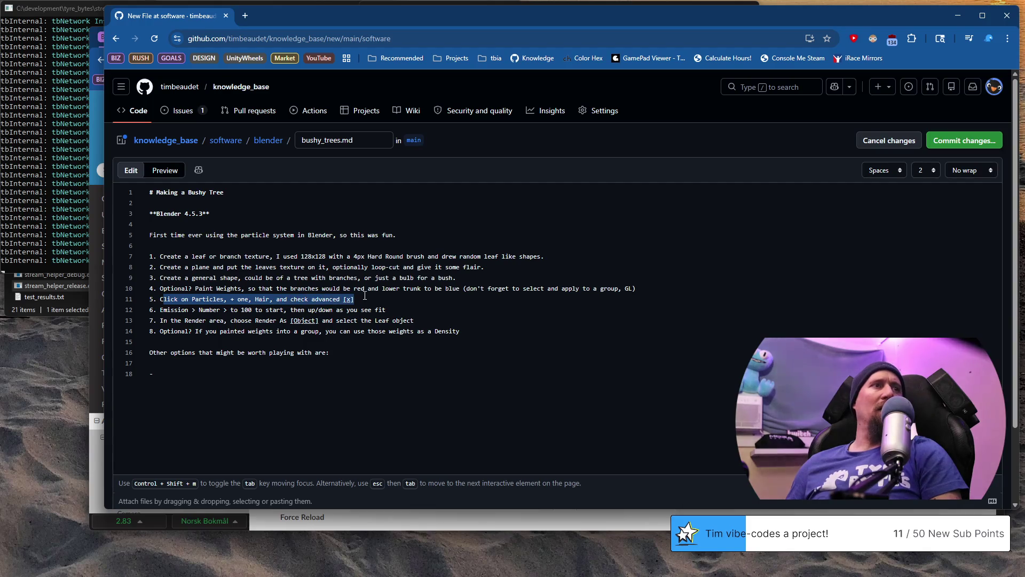
{"action": "left_click", "coordinate": [256, 299]}
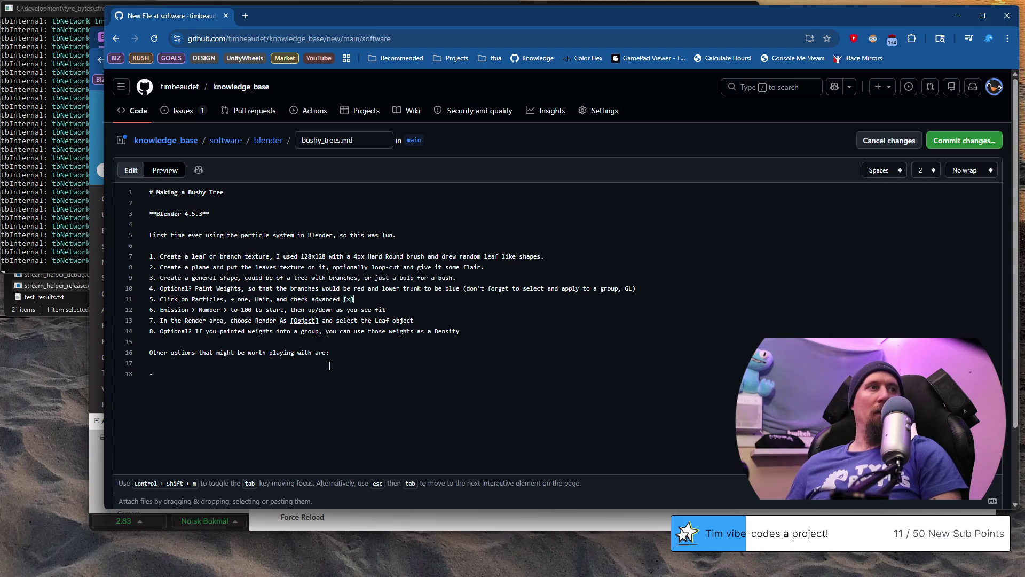
{"action": "type", "text": "Ro"}
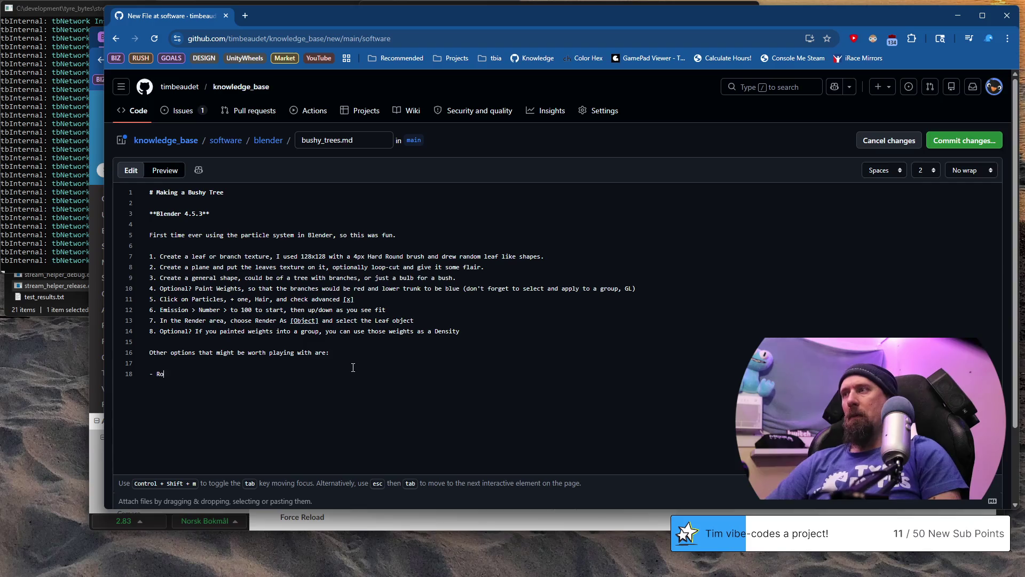
{"action": "type", "text": "tation (if "}
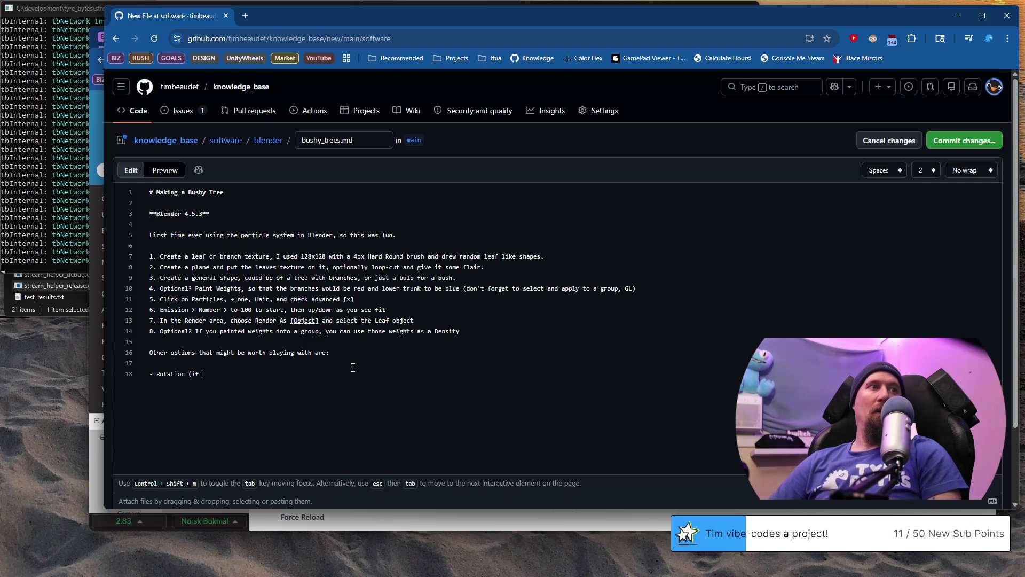
{"action": "type", "text": "you"}
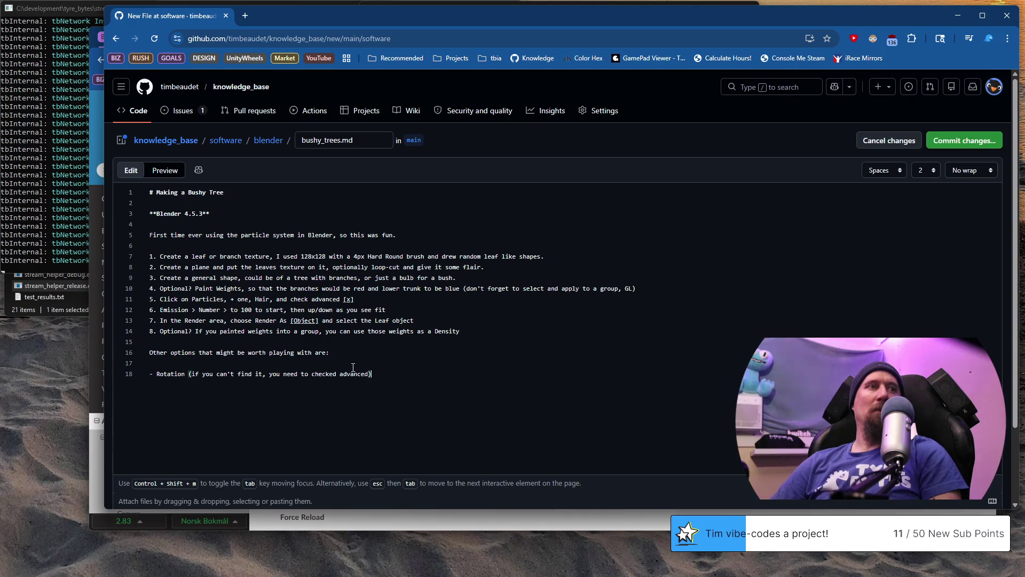
{"action": "key", "text": "alt+Tab"}
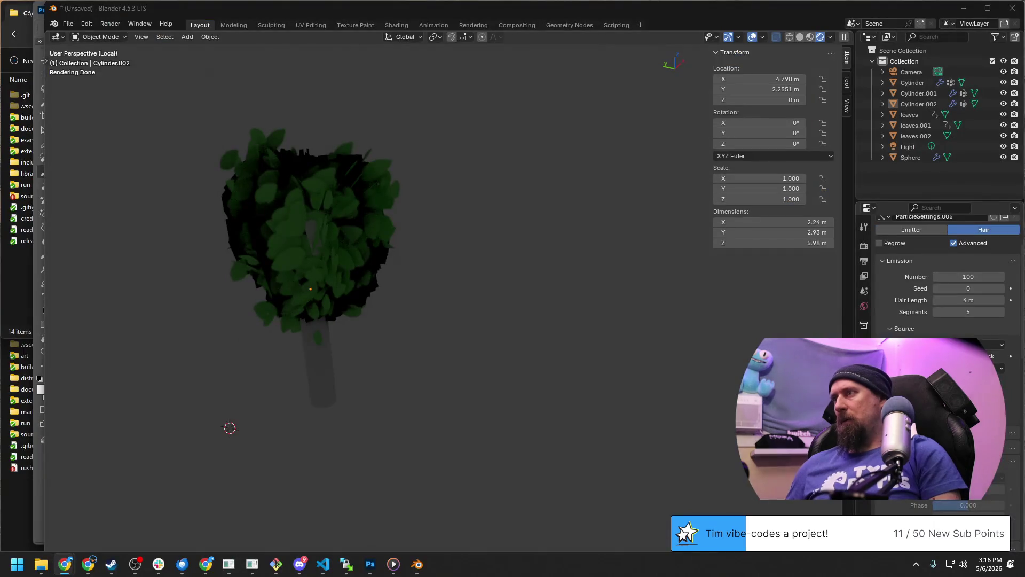
{"action": "scroll", "coordinate": [938, 272], "scroll_direction": "down", "scroll_amount": 1}
Enable Rotation for the leaf particles and try Normal-Tangent, Normal and None orientation axes.
{"action": "left_click", "coordinate": [890, 312]}
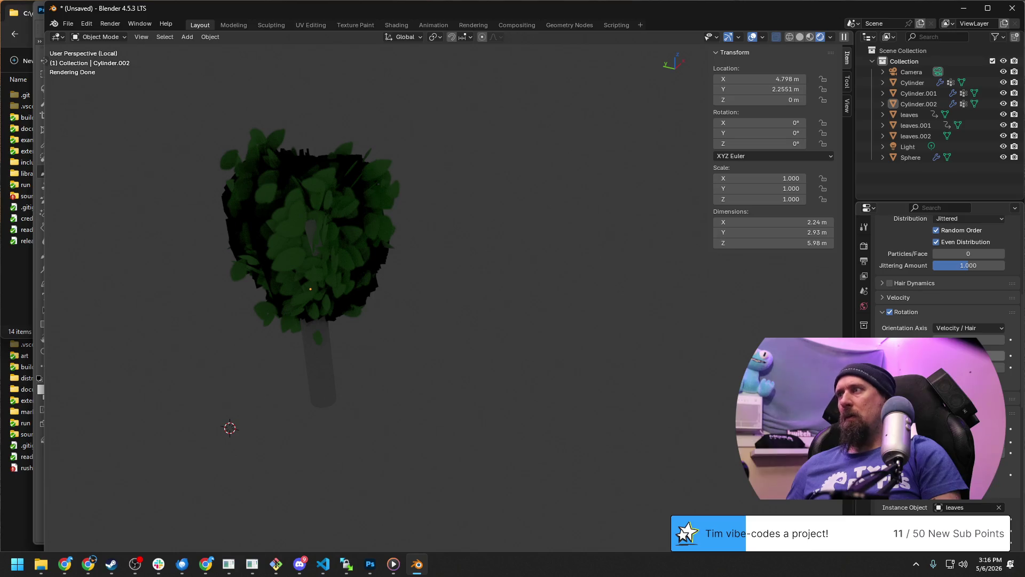
{"action": "left_click", "coordinate": [969, 328]}
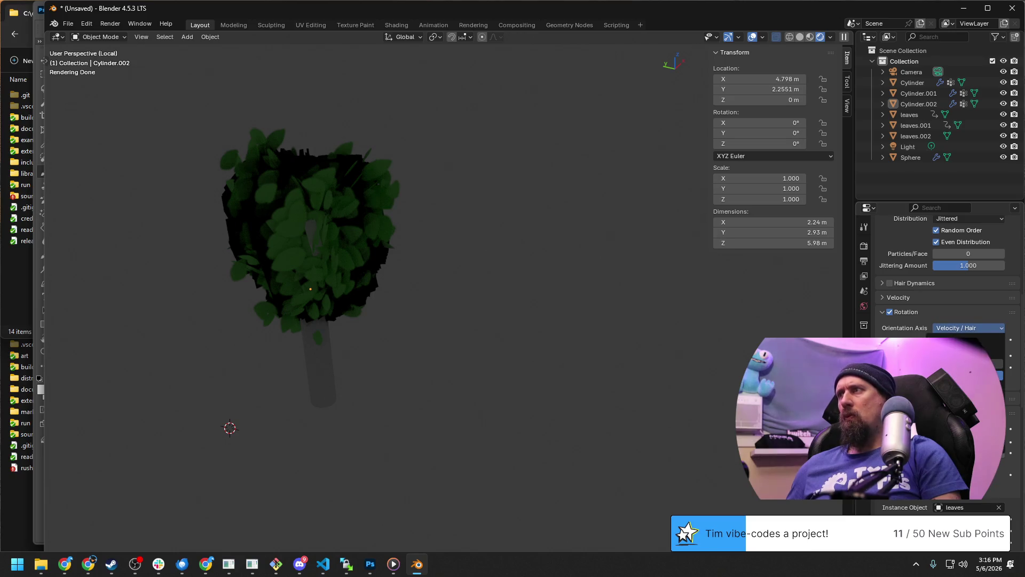
{"action": "left_click", "coordinate": [962, 363]}
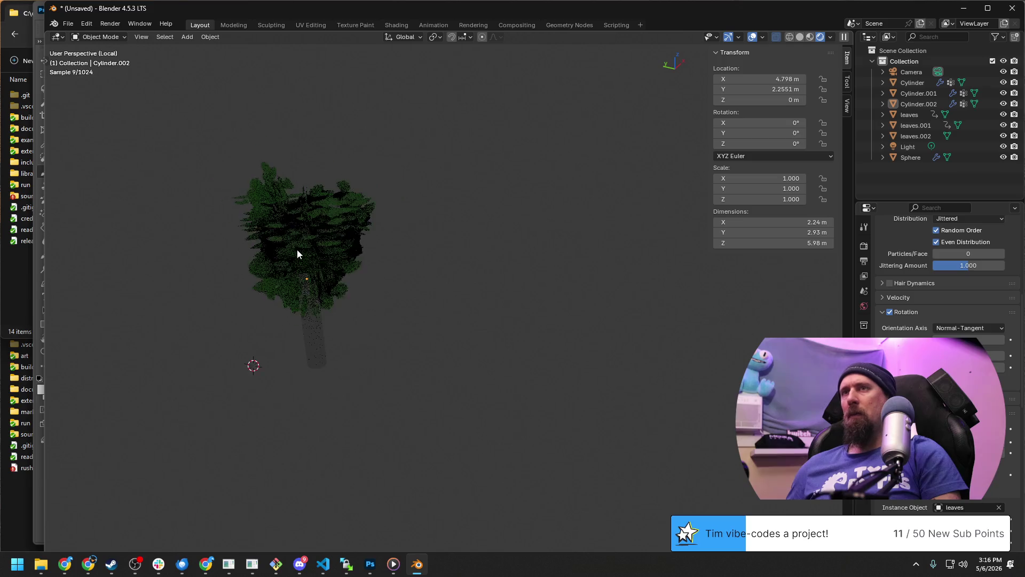
{"action": "mouse_move", "coordinate": [272, 255]}
{"action": "middle_mouse_down"}
{"action": "mouse_move", "coordinate": [463, 373]}
{"action": "mouse_move", "coordinate": [419, 407]}
{"action": "mouse_move", "coordinate": [570, 372]}
{"action": "middle_mouse_up"}
{"action": "left_click", "coordinate": [970, 329]}
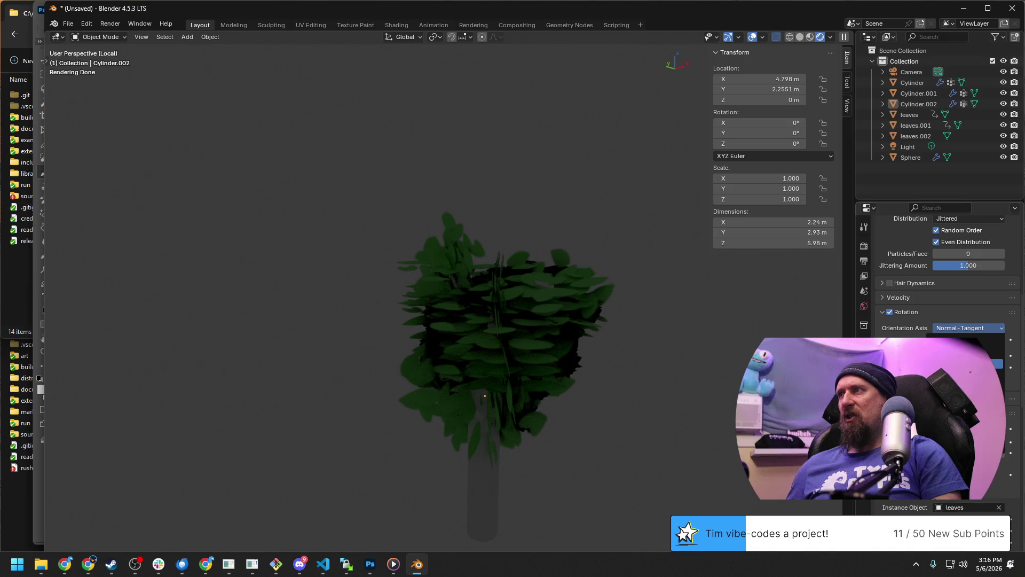
{"action": "left_click", "coordinate": [961, 351]}
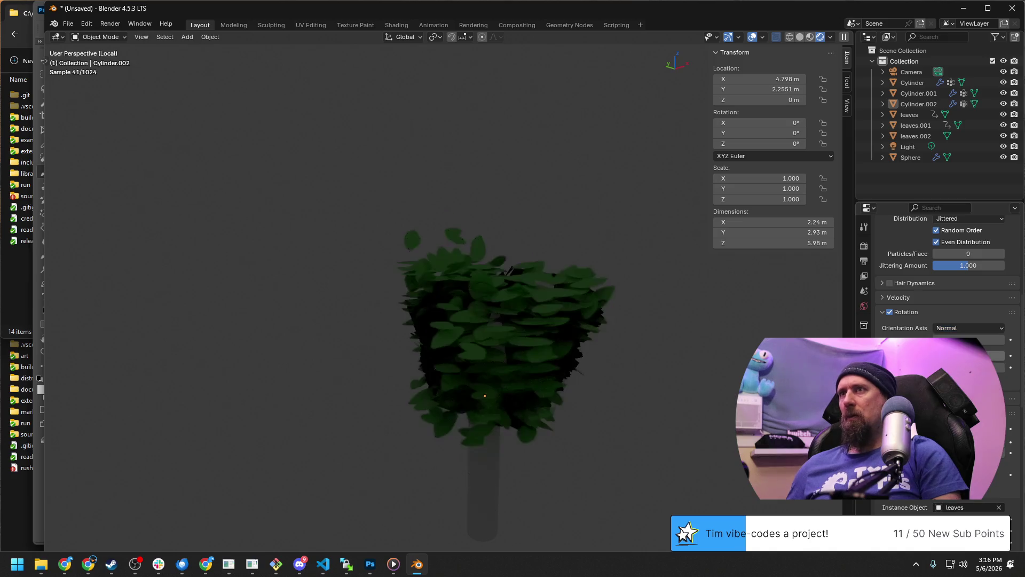
{"action": "left_click", "coordinate": [973, 328]}
{"action": "left_click", "coordinate": [962, 340]}
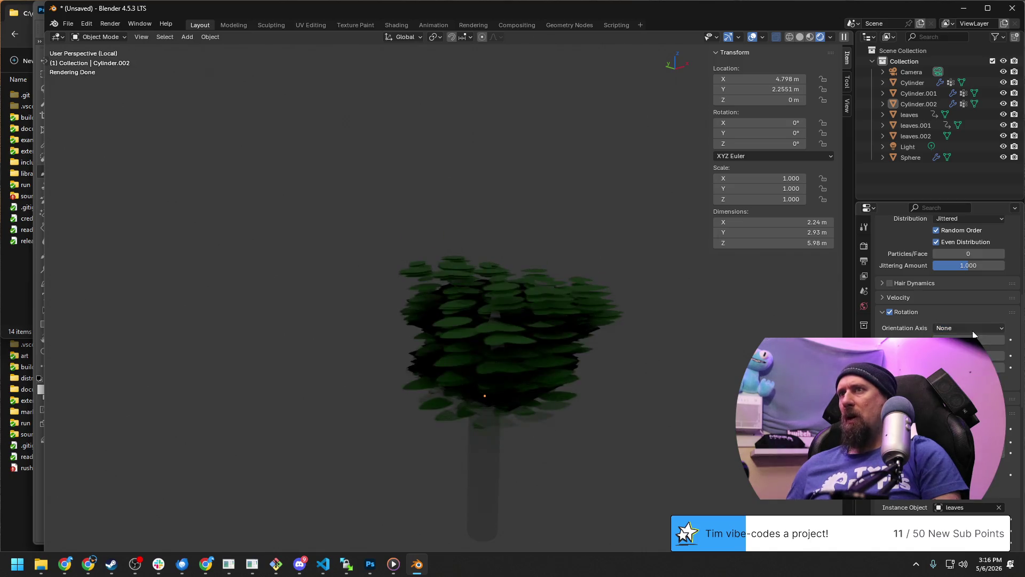
{"action": "mouse_move", "coordinate": [480, 385]}
{"action": "middle_mouse_down"}
{"action": "mouse_move", "coordinate": [458, 414]}
{"action": "mouse_move", "coordinate": [472, 438]}
{"action": "mouse_move", "coordinate": [401, 372]}
{"action": "middle_mouse_up"}
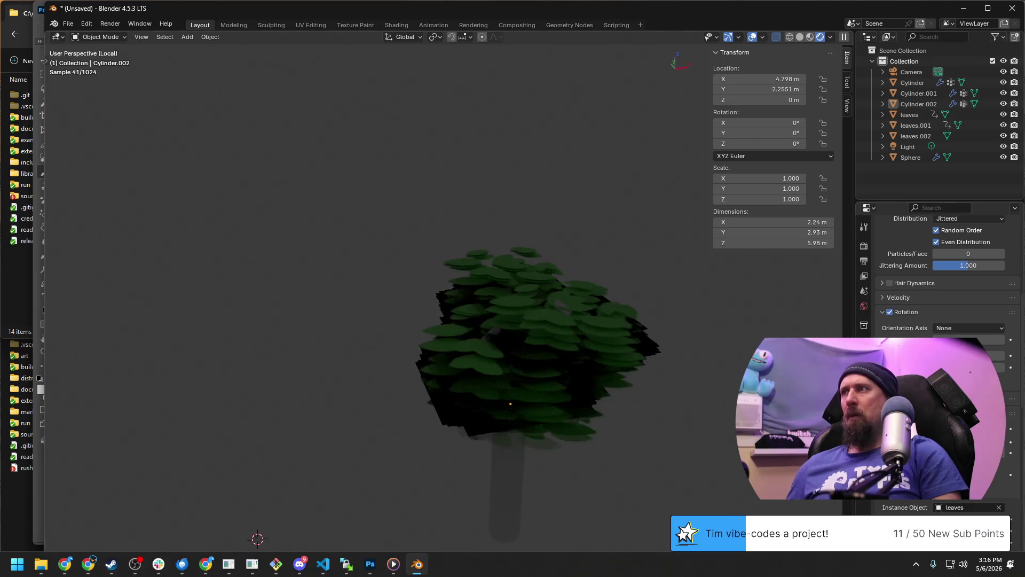
Settle on Global Z as the orientation axis and tweak a rotation value to vary the leaves.
{"action": "left_click", "coordinate": [954, 329]}
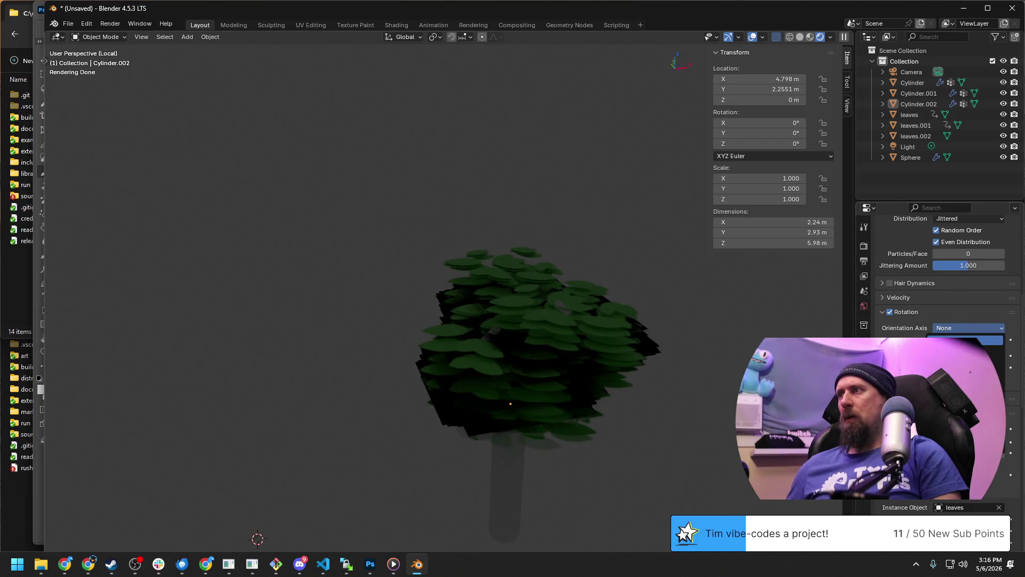
{"action": "left_click", "coordinate": [962, 413]}
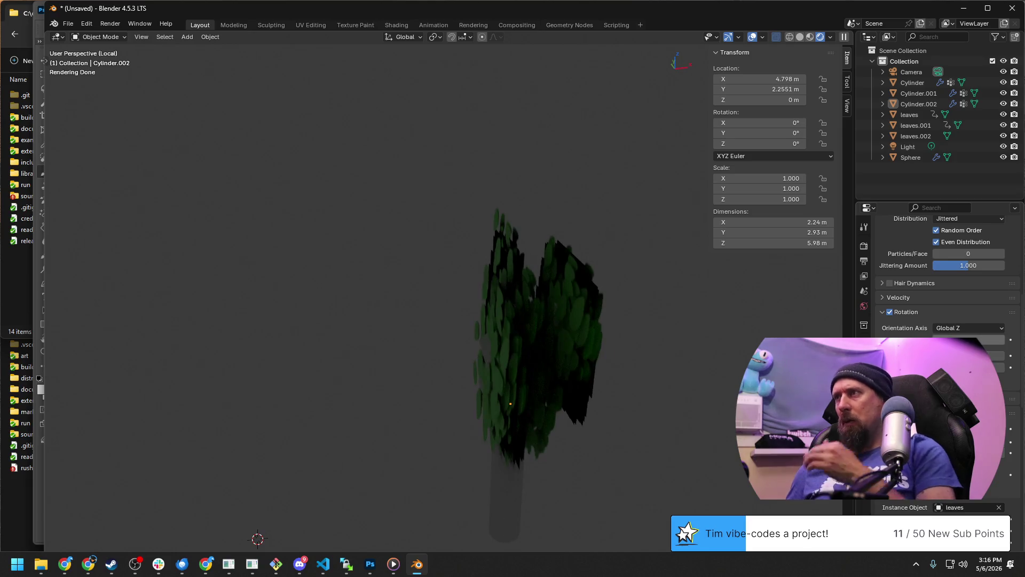
{"action": "left_click_drag", "start_coordinate": [938, 341], "coordinate": [962, 340]}
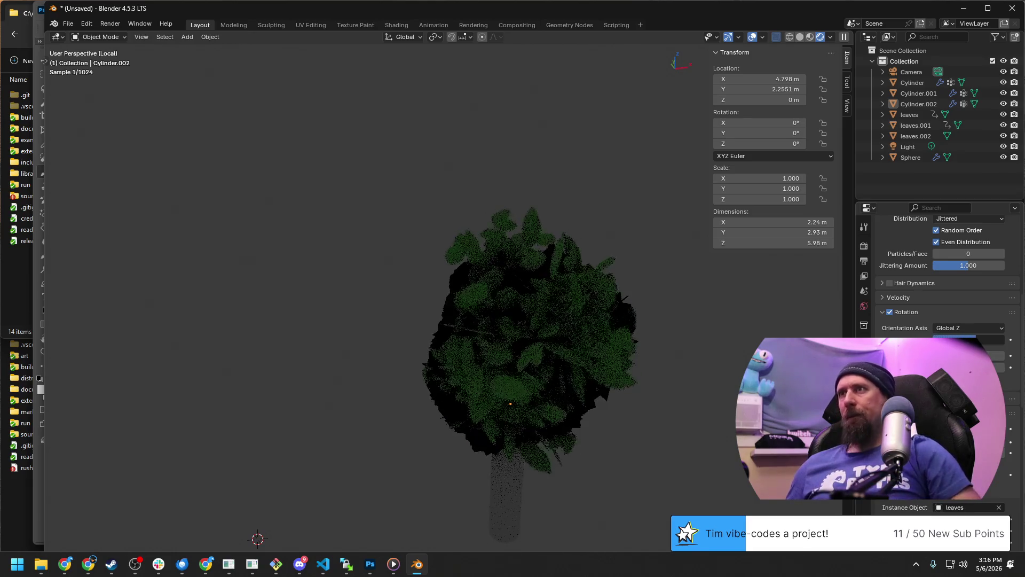
{"action": "left_click", "coordinate": [676, 391]}
{"action": "scroll", "coordinate": [702, 434], "scroll_direction": "down", "scroll_amount": 3}
{"action": "scroll", "coordinate": [703, 434], "scroll_direction": "up", "scroll_amount": 2}
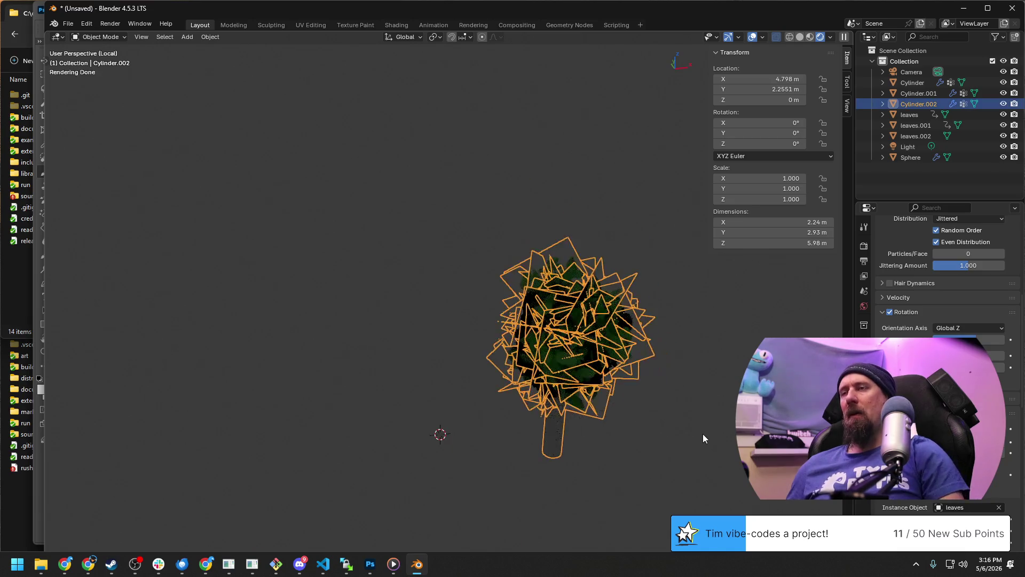
{"action": "left_click", "coordinate": [703, 433]}
{"action": "mouse_move", "coordinate": [674, 456]}
{"action": "middle_mouse_down"}
{"action": "mouse_move", "coordinate": [572, 419]}
{"action": "mouse_move", "coordinate": [598, 431]}
{"action": "mouse_move", "coordinate": [692, 423]}
{"action": "mouse_move", "coordinate": [517, 400]}
{"action": "middle_mouse_up"}
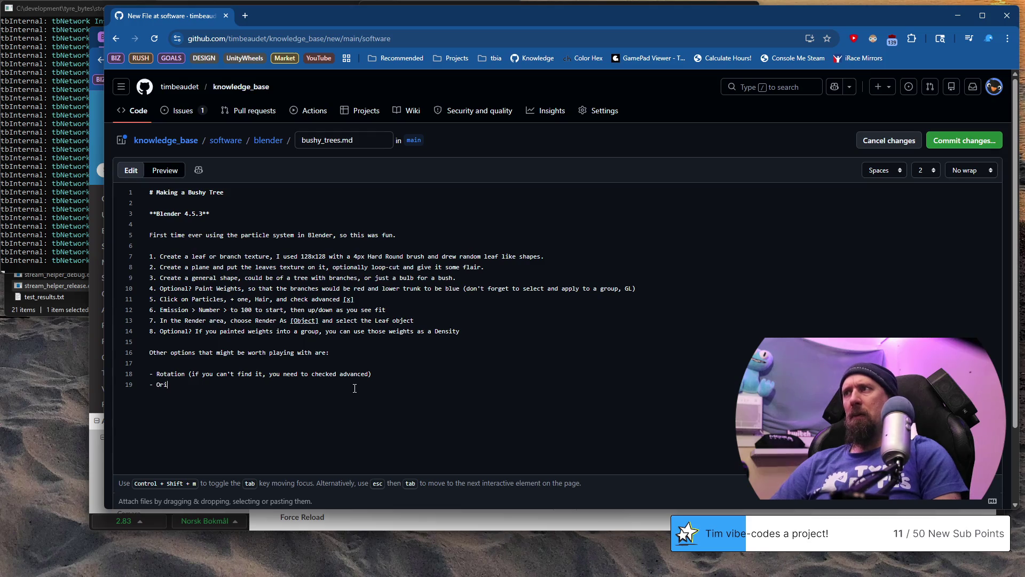
{"action": "type", "text": "entatino"}
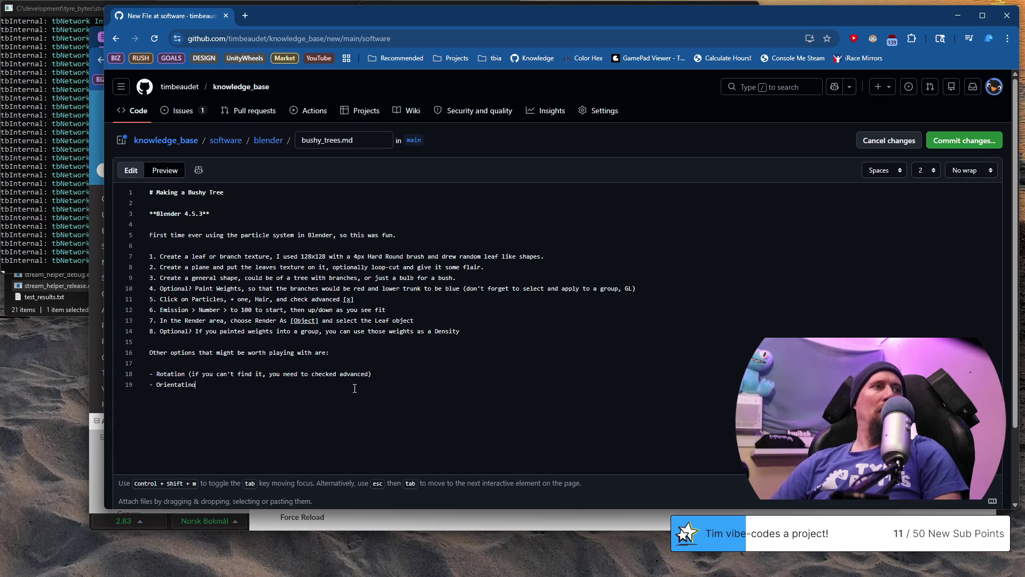
{"action": "type", "text": "Rotation:"}
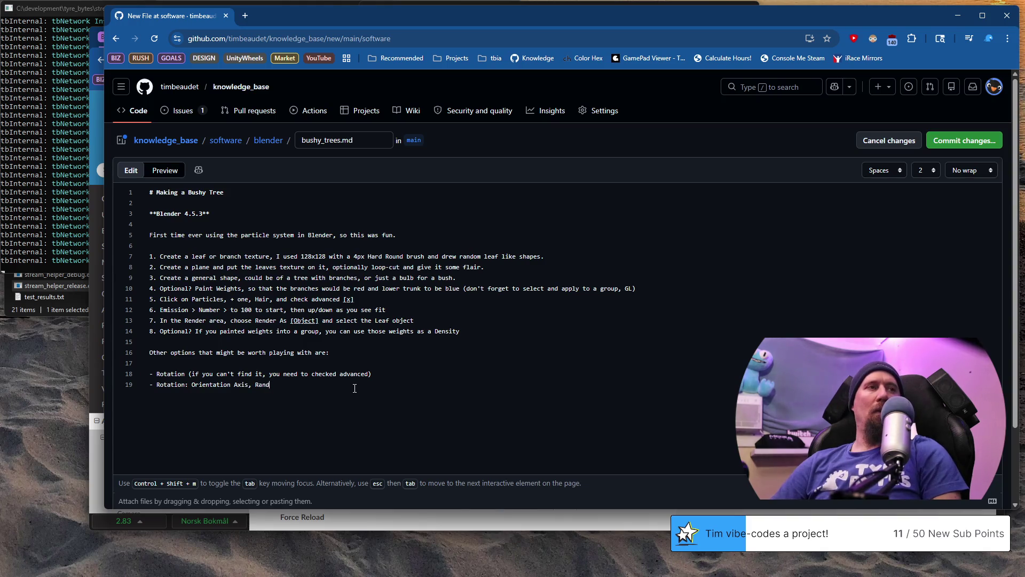
{"action": "type", "text": "Pha"}
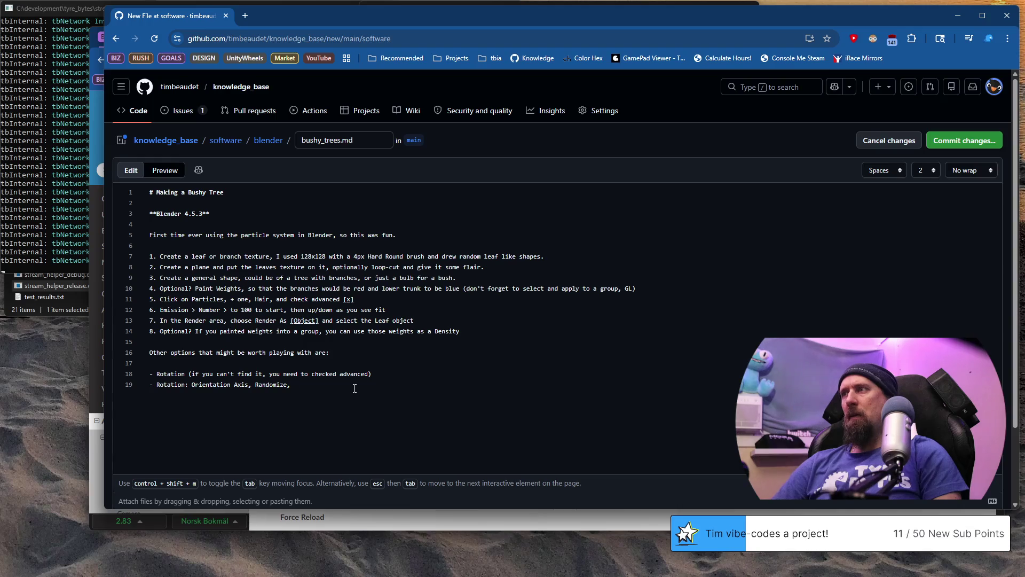
{"action": "type", "text": "se and Random"}
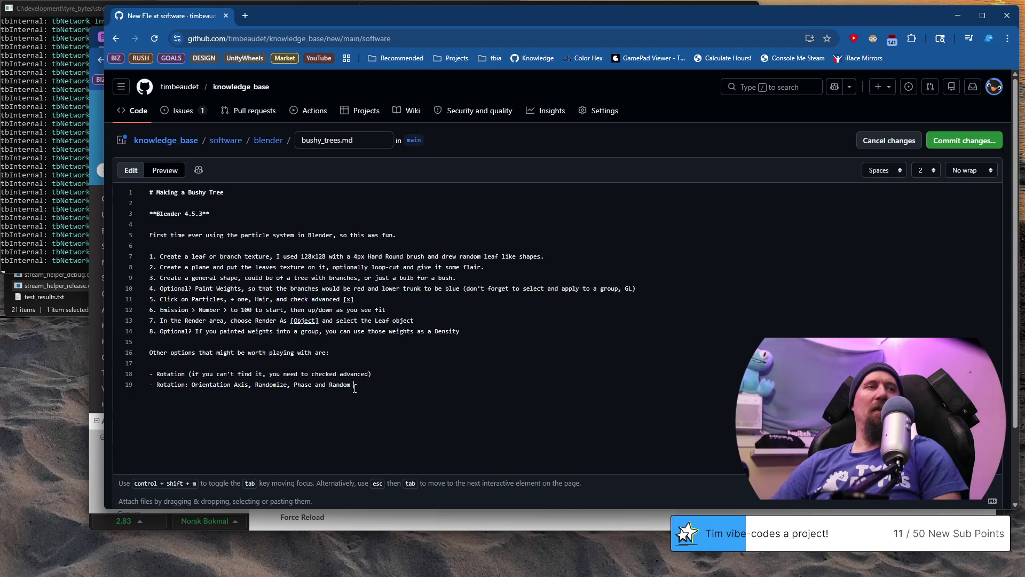
{"action": "type", "text": " Phase are"}
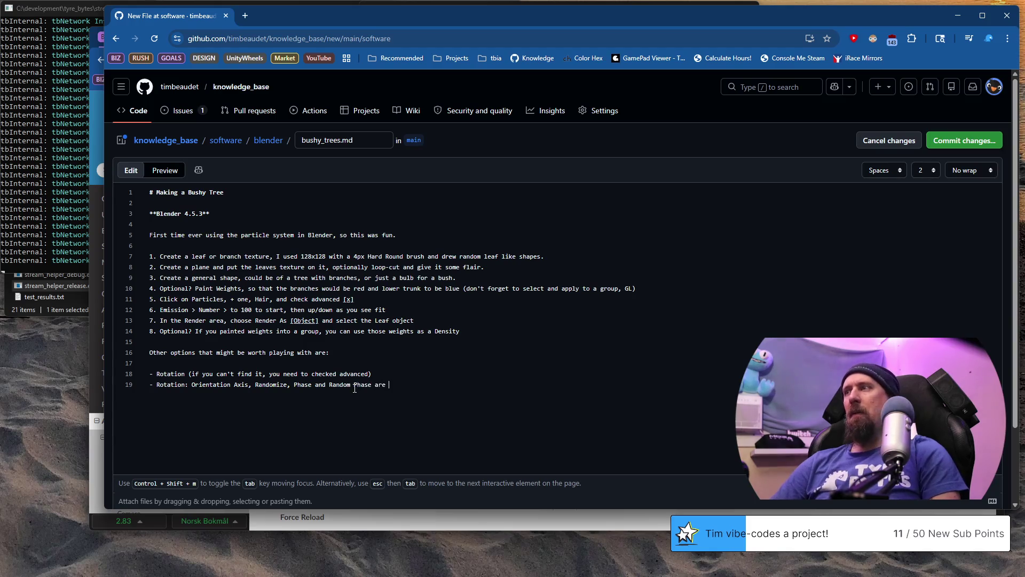
{"action": "type", "text": " all usef"}
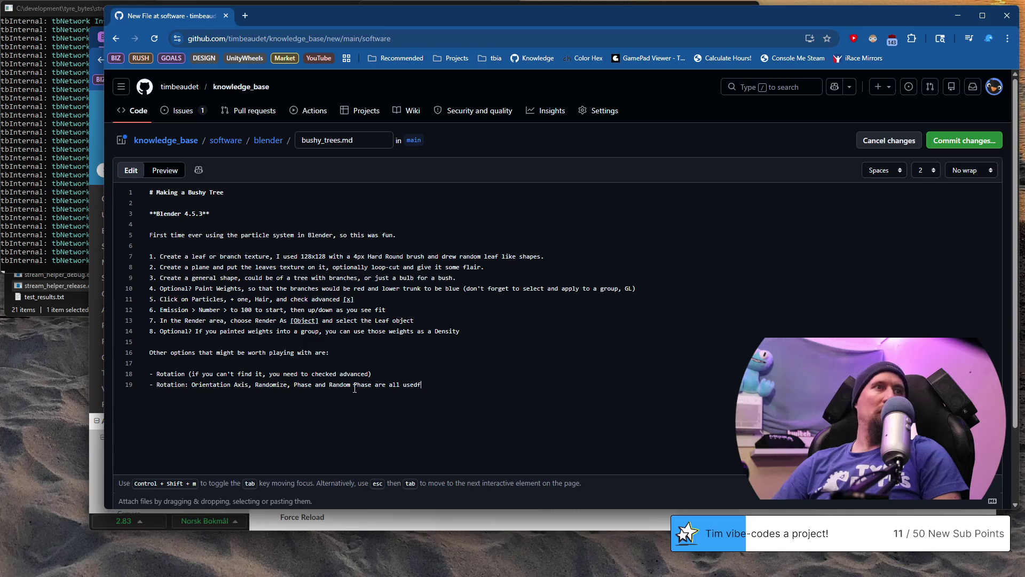
{"action": "type", "text": "ul."}
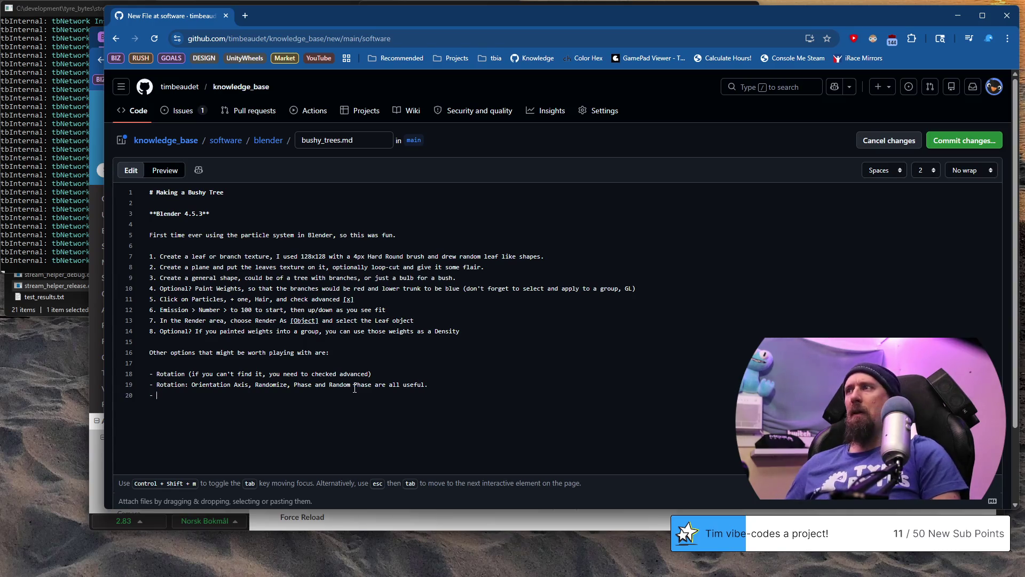
{"action": "scroll", "coordinate": [997, 304], "scroll_direction": "up", "scroll_amount": 3}
{"action": "scroll", "coordinate": [975, 320], "scroll_direction": "up", "scroll_amount": 3}
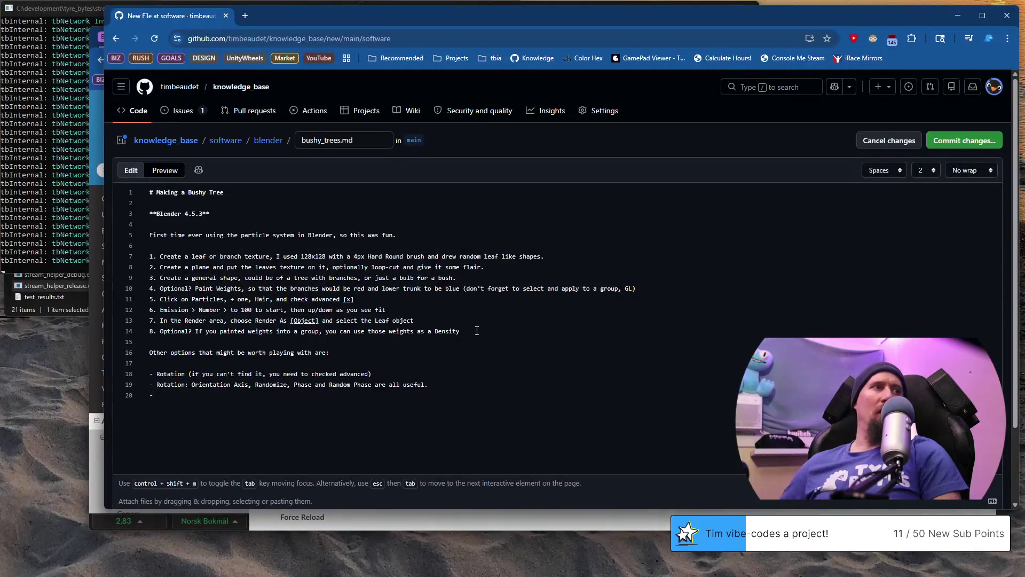
{"action": "type", "text": "Emission: "}
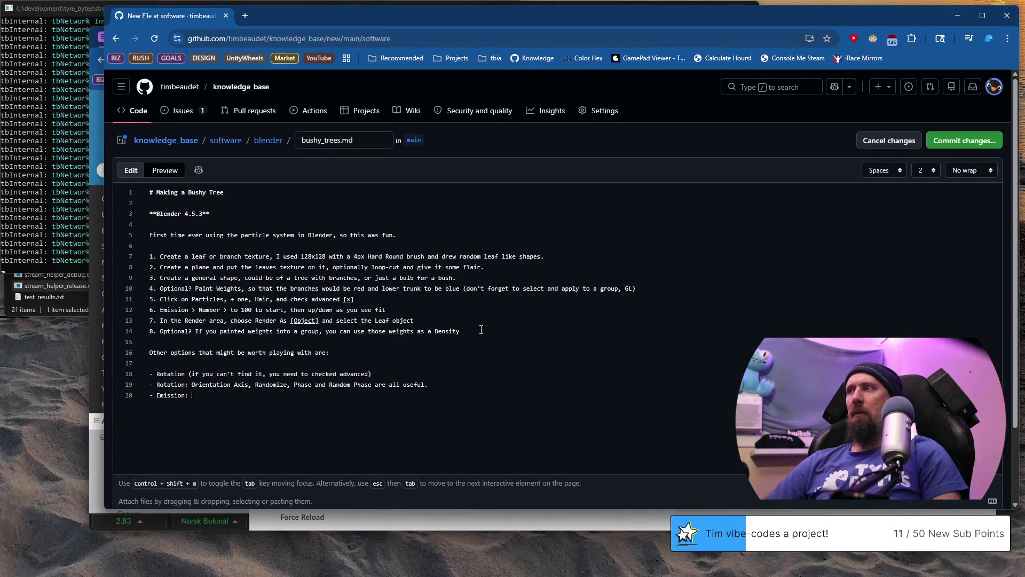
{"action": "type", "text": "Number is al"}
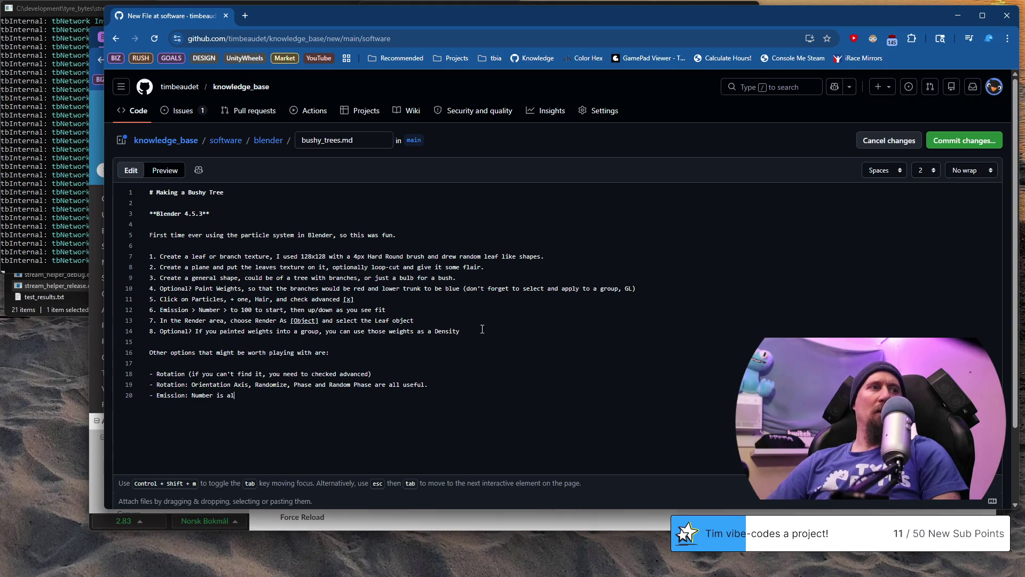
{"action": "type", "text": "so usef"}
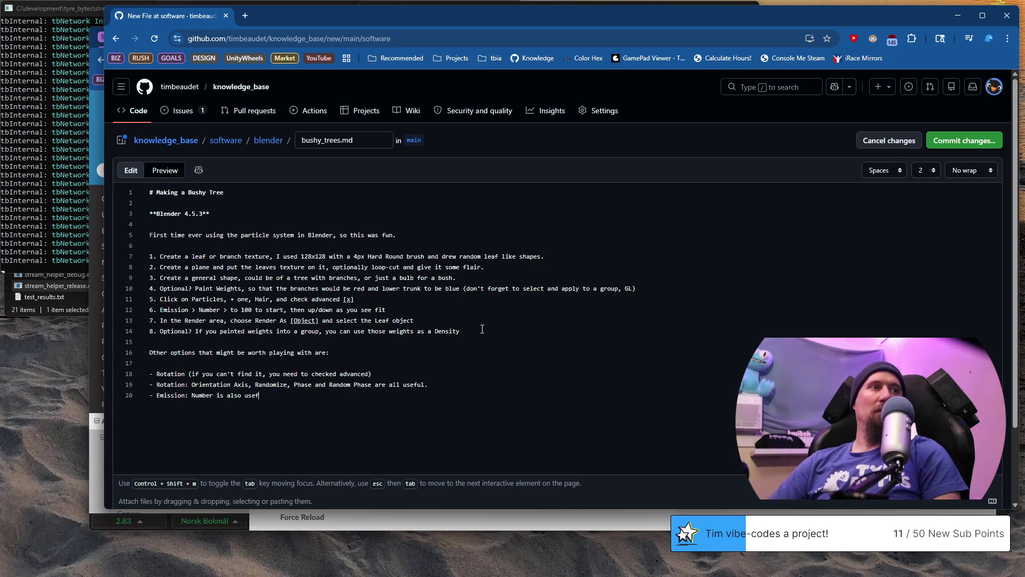
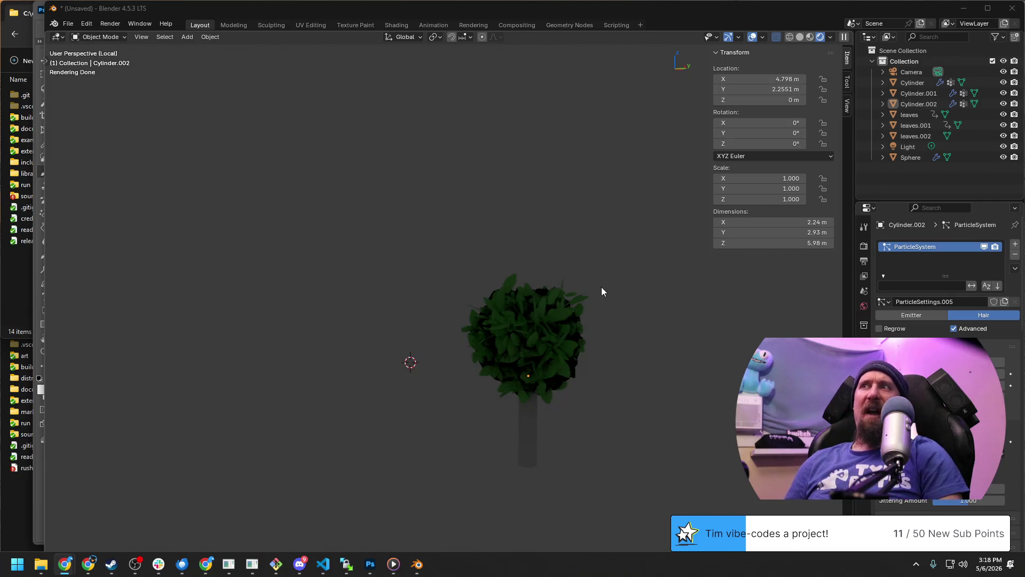
Inspect the isolated tree, then leave local view to show all trees again.
{"action": "mouse_move", "coordinate": [679, 290]}
{"action": "middle_mouse_down"}
{"action": "mouse_move", "coordinate": [486, 235]}
{"action": "mouse_move", "coordinate": [417, 239]}
{"action": "middle_mouse_up"}
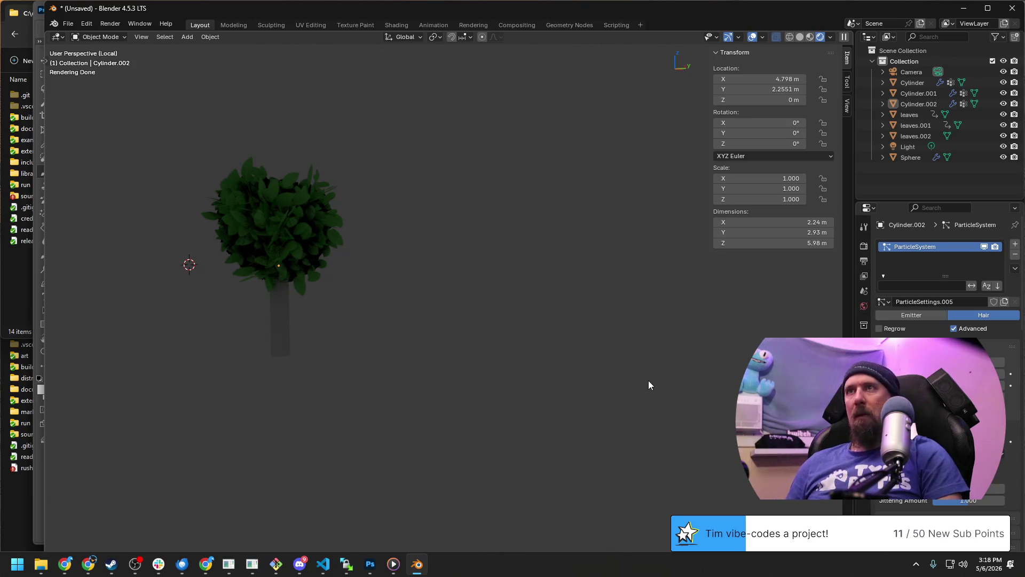
{"action": "mouse_move", "coordinate": [522, 301]}
{"action": "middle_mouse_down"}
{"action": "mouse_move", "coordinate": [535, 294]}
{"action": "mouse_move", "coordinate": [503, 283]}
{"action": "middle_mouse_up"}
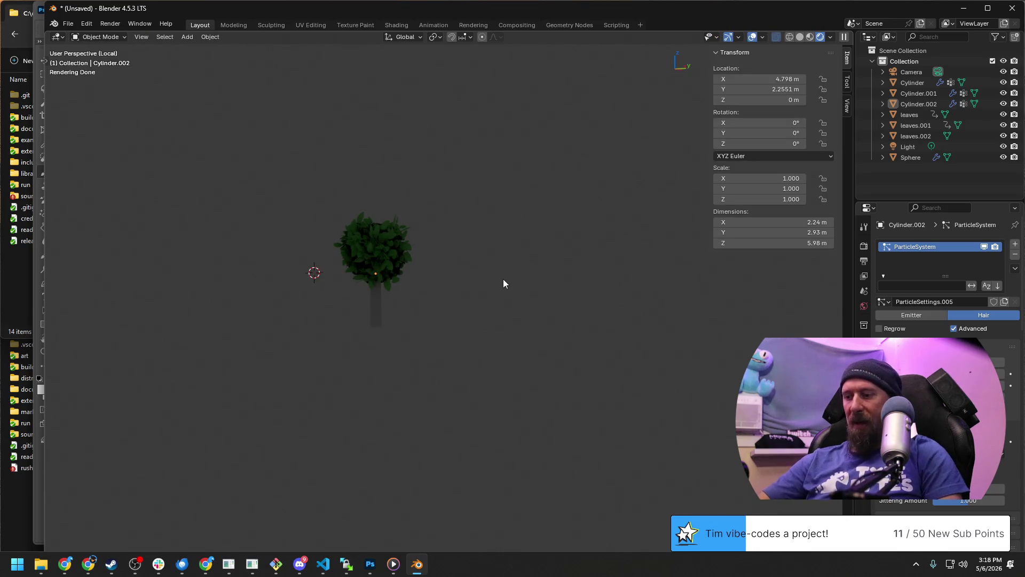
{"action": "scroll", "coordinate": [503, 283], "scroll_direction": "up", "scroll_amount": 5}
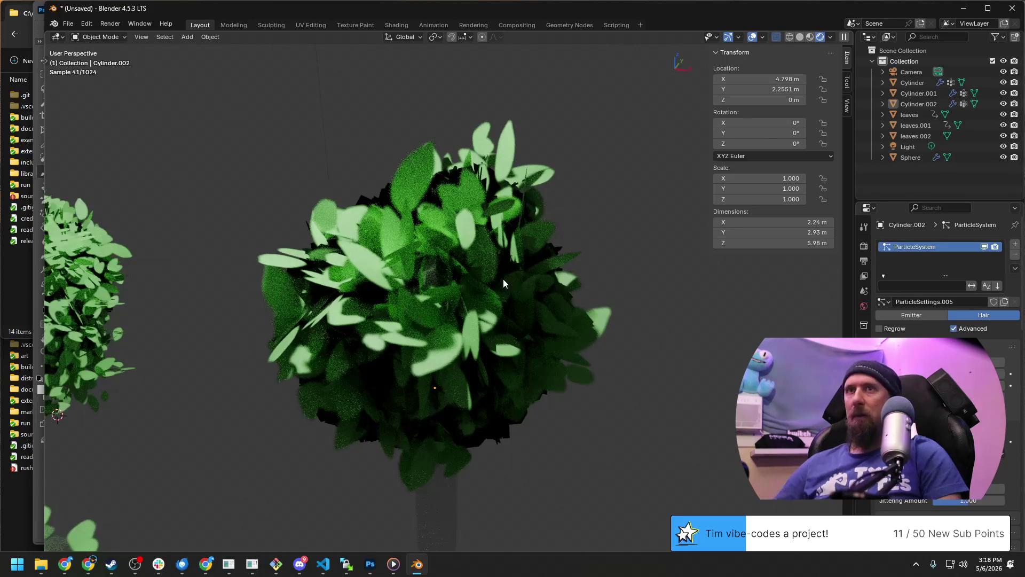
{"action": "key", "text": "KP_Divide"}
{"action": "scroll", "coordinate": [457, 338], "scroll_direction": "down", "scroll_amount": 2}
Select the Cylinder, the Sphere and finally the leaves object, showing its material settings.
{"action": "left_click", "coordinate": [373, 397]}
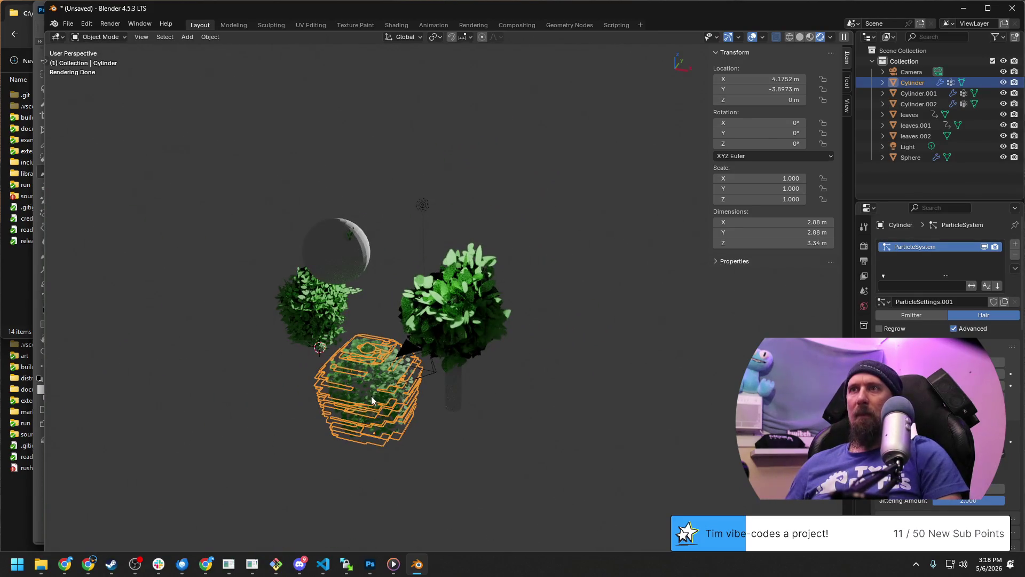
{"action": "left_click", "coordinate": [339, 236]}
{"action": "middle_click_drag", "start_coordinate": [339, 236], "coordinate": [579, 290]}
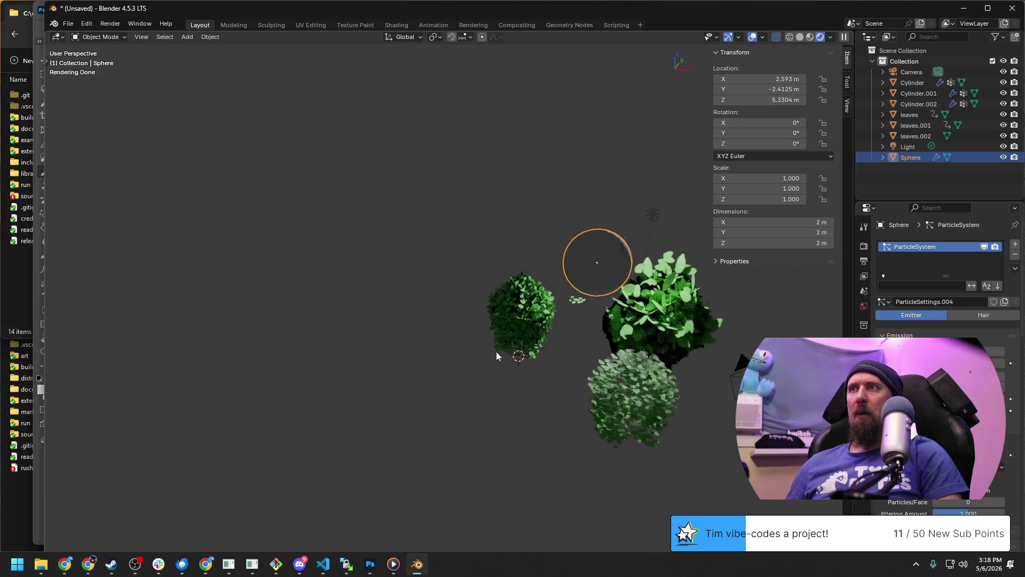
{"action": "left_click", "coordinate": [578, 291]}
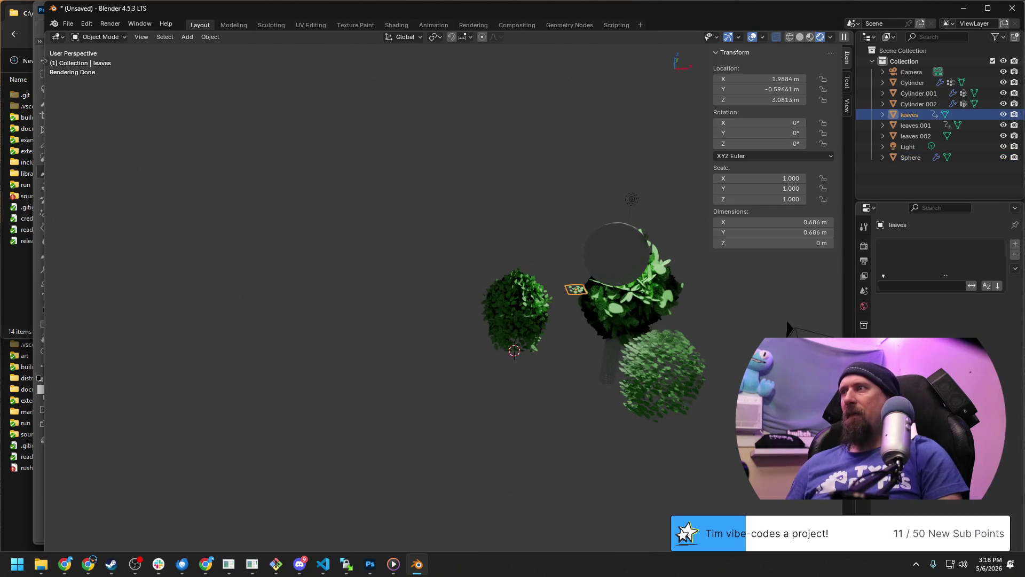
{"action": "left_click", "coordinate": [864, 436]}
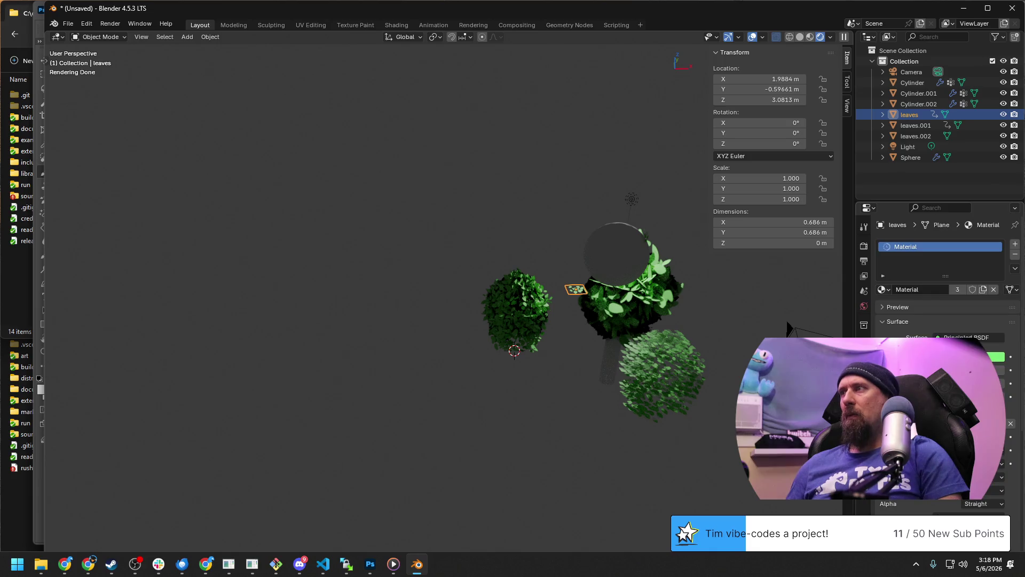
Try red and green base colours for the leaf material, cancelling back to magenta.
{"action": "left_click", "coordinate": [970, 356]}
{"action": "mouse_move", "coordinate": [928, 214]}
{"action": "left_mouse_down"}
{"action": "mouse_move", "coordinate": [948, 257]}
{"action": "mouse_move", "coordinate": [960, 201]}
{"action": "mouse_move", "coordinate": [986, 246]}
{"action": "left_mouse_up"}
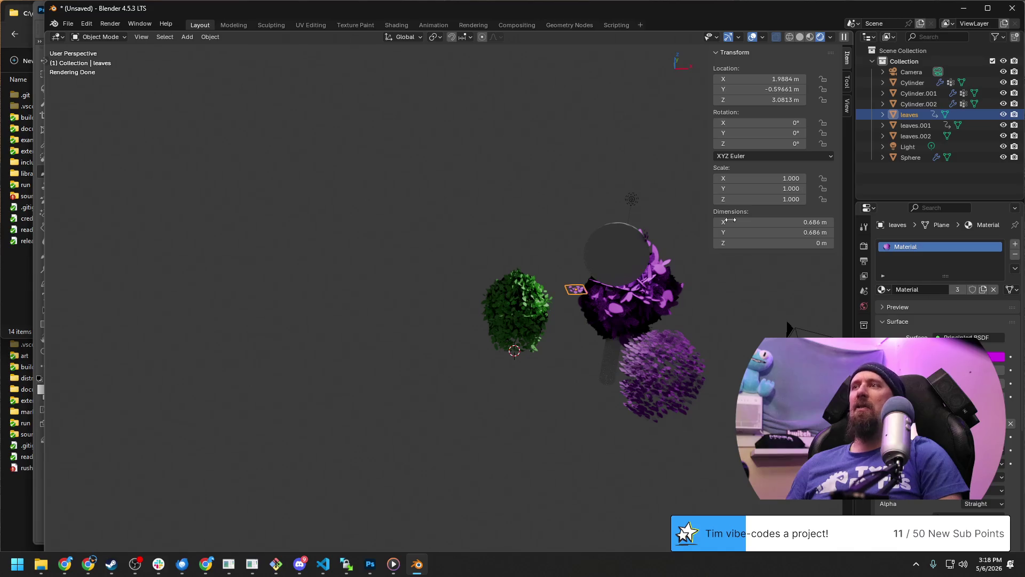
{"action": "left_click", "coordinate": [996, 357]}
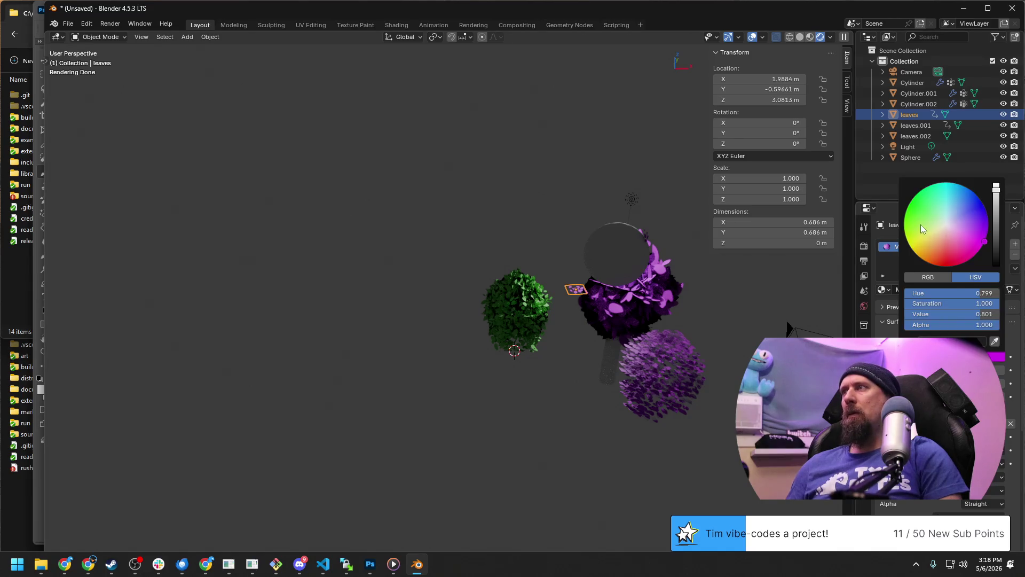
{"action": "left_click_drag", "start_coordinate": [921, 229], "coordinate": [922, 209]}
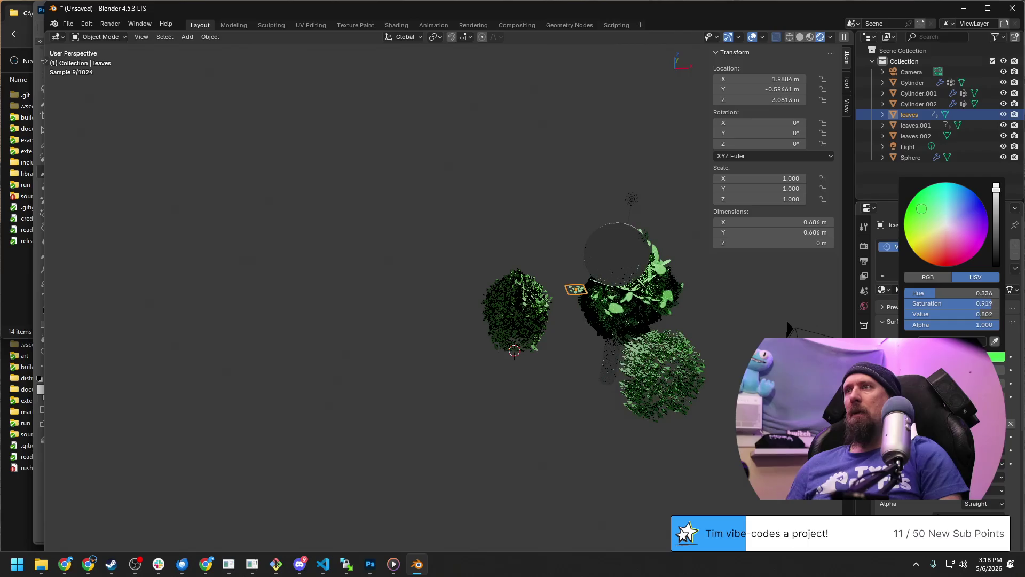
{"action": "left_click_drag", "start_coordinate": [921, 209], "coordinate": [930, 212]}
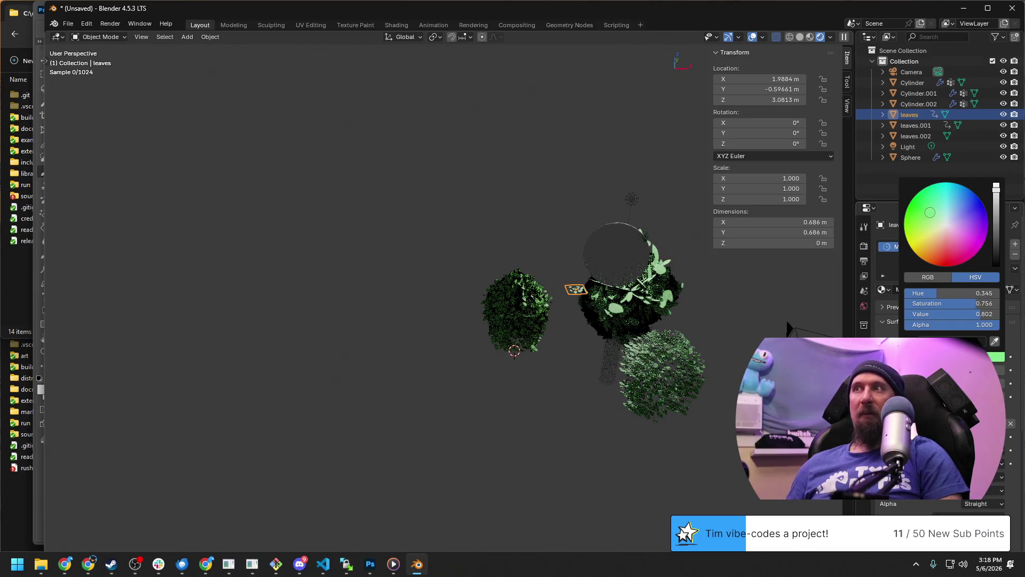
{"action": "key", "text": "Escape"}
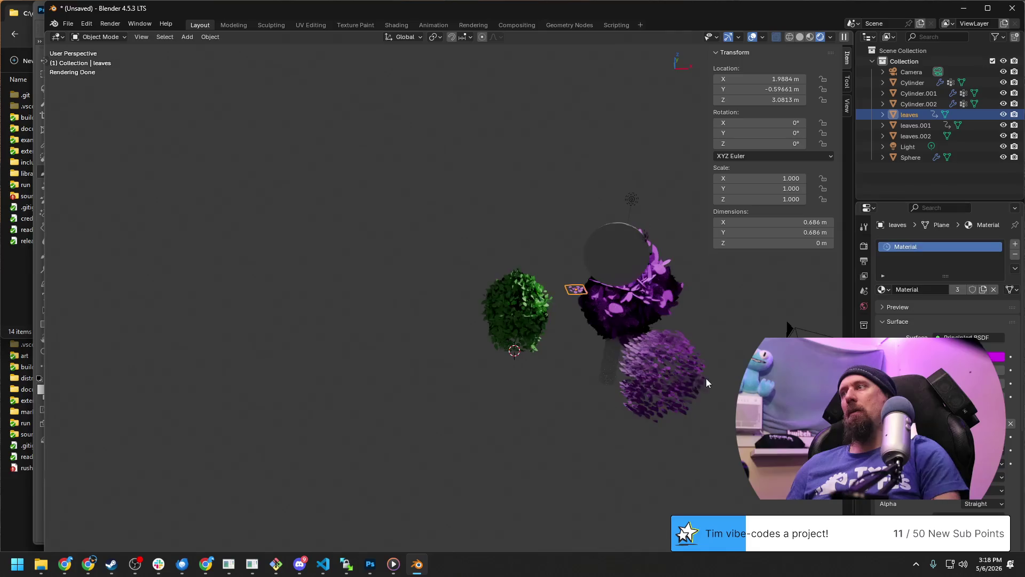
{"action": "scroll", "coordinate": [692, 362], "scroll_direction": "up", "scroll_amount": 2}
Set the leaf base colour to a darker, adjusted green and view the trees from another angle.
{"action": "left_click", "coordinate": [961, 356]}
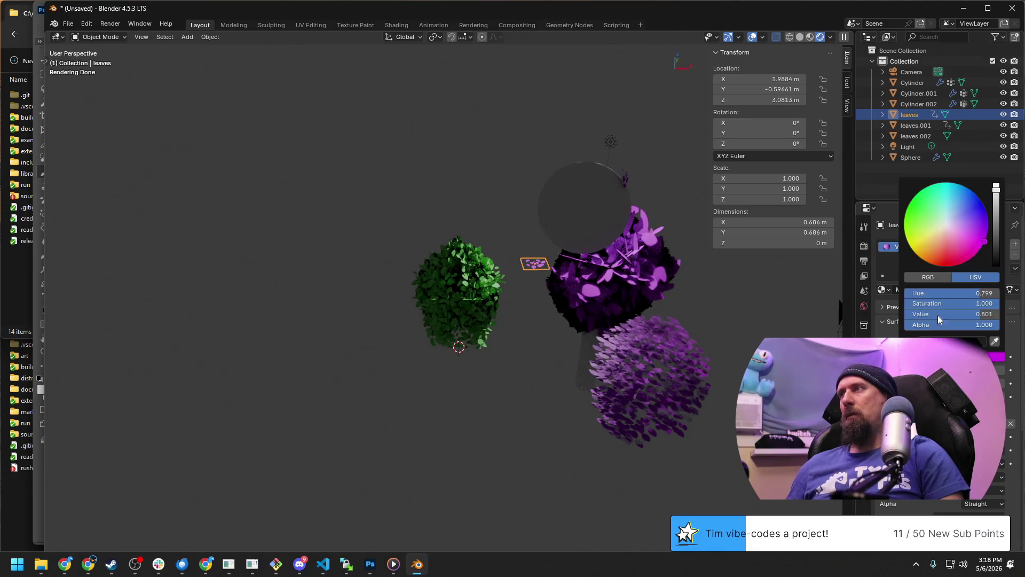
{"action": "left_click_drag", "start_coordinate": [930, 227], "coordinate": [922, 212]}
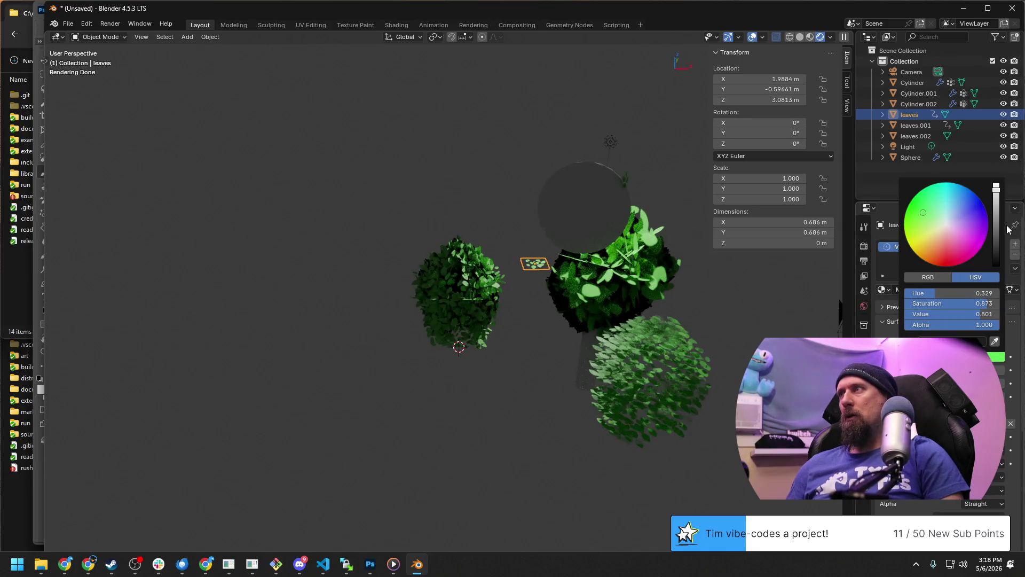
{"action": "left_click_drag", "start_coordinate": [998, 230], "coordinate": [996, 209]}
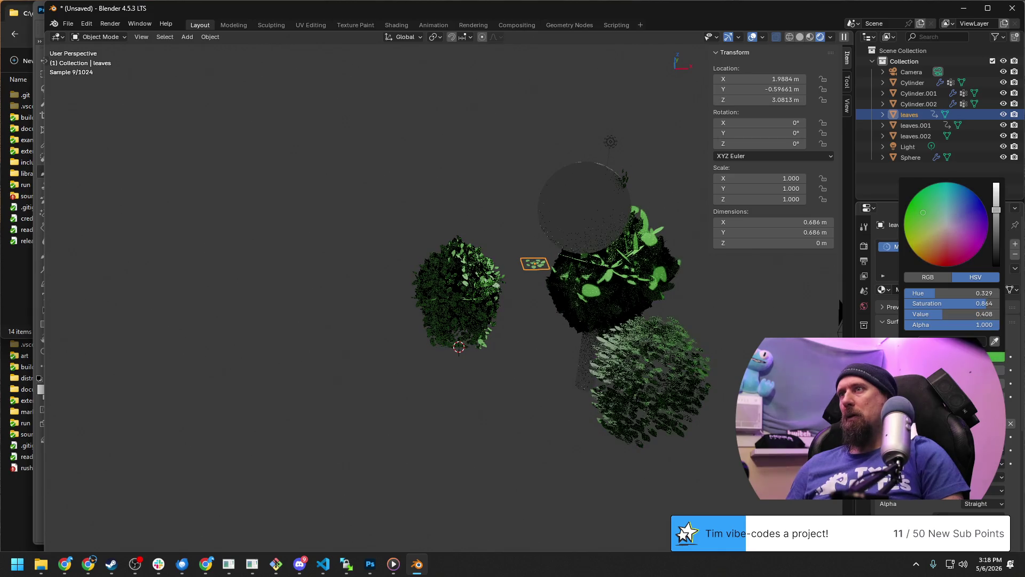
{"action": "mouse_move", "coordinate": [921, 213]}
{"action": "left_mouse_down"}
{"action": "mouse_move", "coordinate": [903, 240]}
{"action": "mouse_move", "coordinate": [934, 254]}
{"action": "mouse_move", "coordinate": [965, 235]}
{"action": "left_mouse_up"}
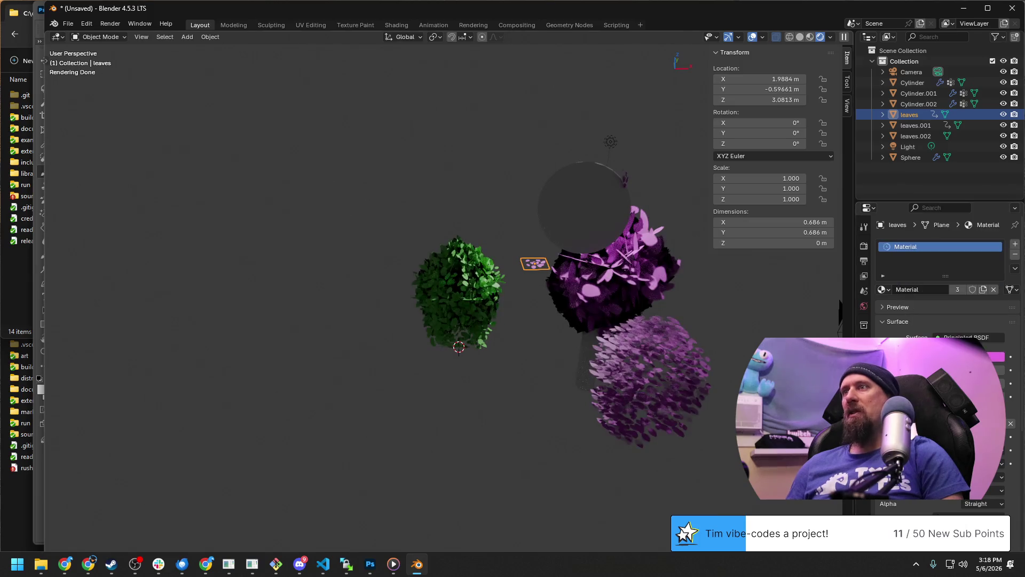
{"action": "left_click", "coordinate": [698, 373]}
{"action": "mouse_move", "coordinate": [697, 373]}
{"action": "middle_mouse_down"}
{"action": "mouse_move", "coordinate": [547, 350]}
{"action": "mouse_move", "coordinate": [623, 298]}
{"action": "mouse_move", "coordinate": [439, 255]}
{"action": "mouse_move", "coordinate": [485, 303]}
{"action": "mouse_move", "coordinate": [526, 322]}
{"action": "middle_mouse_up"}
{"action": "scroll", "coordinate": [584, 321], "scroll_direction": "up", "scroll_amount": 2}
Try orange shades for the leaf base colour and reframe the trees.
{"action": "left_click", "coordinate": [982, 356]}
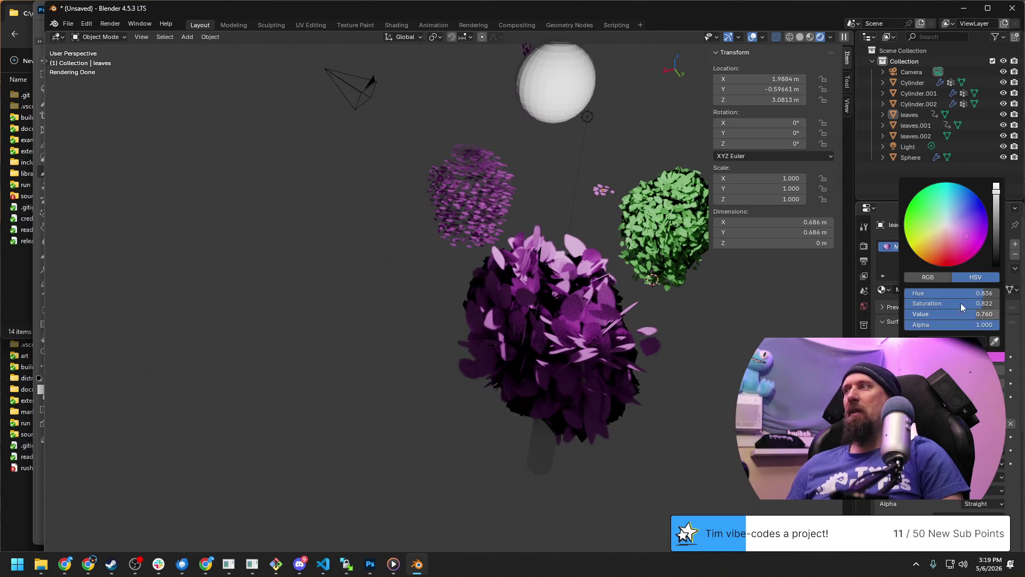
{"action": "left_click", "coordinate": [933, 253]}
{"action": "left_click_drag", "start_coordinate": [934, 253], "coordinate": [943, 234]}
{"action": "scroll", "coordinate": [714, 404], "scroll_direction": "down", "scroll_amount": 2}
{"action": "scroll", "coordinate": [715, 402], "scroll_direction": "up", "scroll_amount": 2}
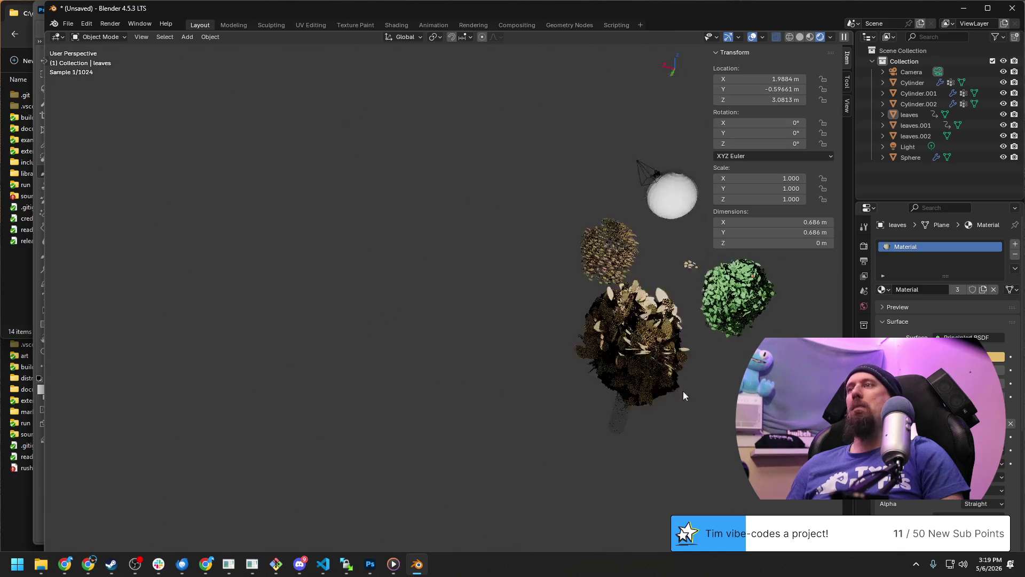
{"action": "mouse_move", "coordinate": [726, 383]}
{"action": "middle_mouse_down", "text": "shift"}
{"action": "mouse_move", "coordinate": [486, 310]}
{"action": "mouse_move", "coordinate": [683, 376]}
{"action": "middle_mouse_up", "text": "shift"}
Make the leaves nearly white, inspect the dark tree, then turn the leaves green.
{"action": "left_click", "coordinate": [971, 356]}
{"action": "left_click", "coordinate": [947, 224]}
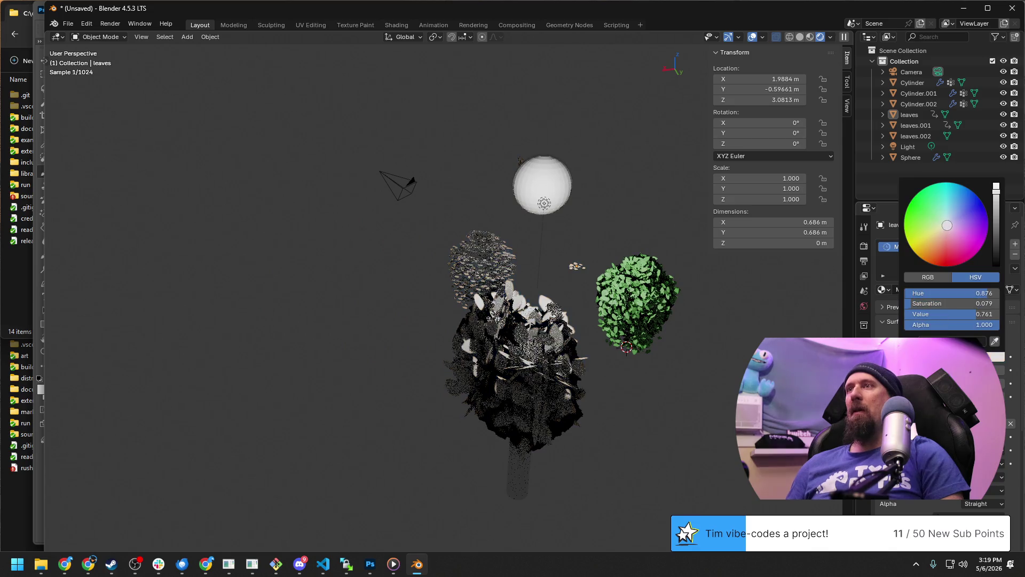
{"action": "scroll", "coordinate": [679, 394], "scroll_direction": "up", "scroll_amount": 3}
{"action": "mouse_move", "coordinate": [685, 393]}
{"action": "middle_mouse_down"}
{"action": "mouse_move", "coordinate": [582, 379]}
{"action": "mouse_move", "coordinate": [640, 390]}
{"action": "middle_mouse_up"}
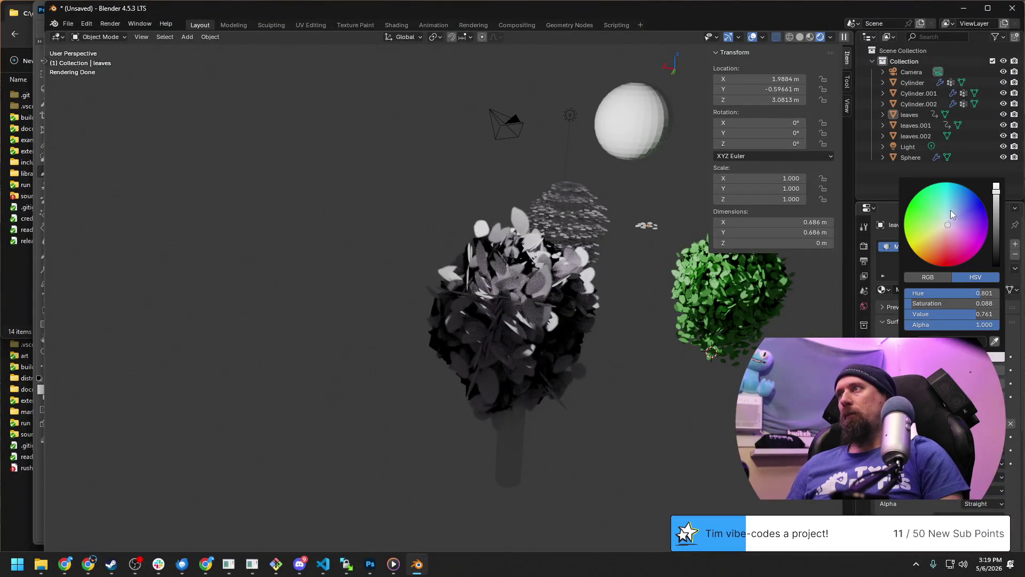
{"action": "left_click_drag", "start_coordinate": [953, 215], "coordinate": [932, 211]}
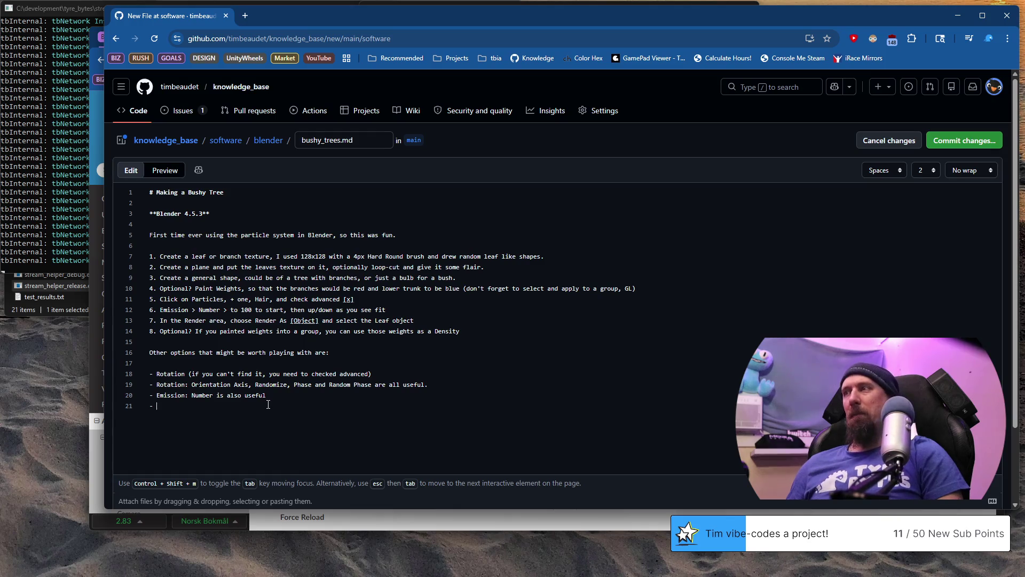
{"action": "type", "text": "Pro"}
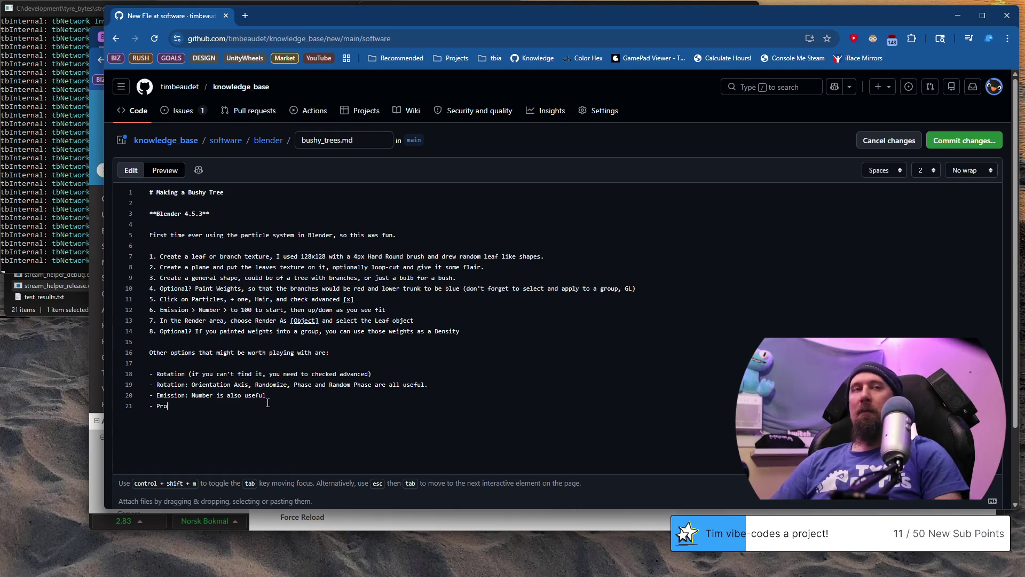
{"action": "type", "text": "bably other th"}
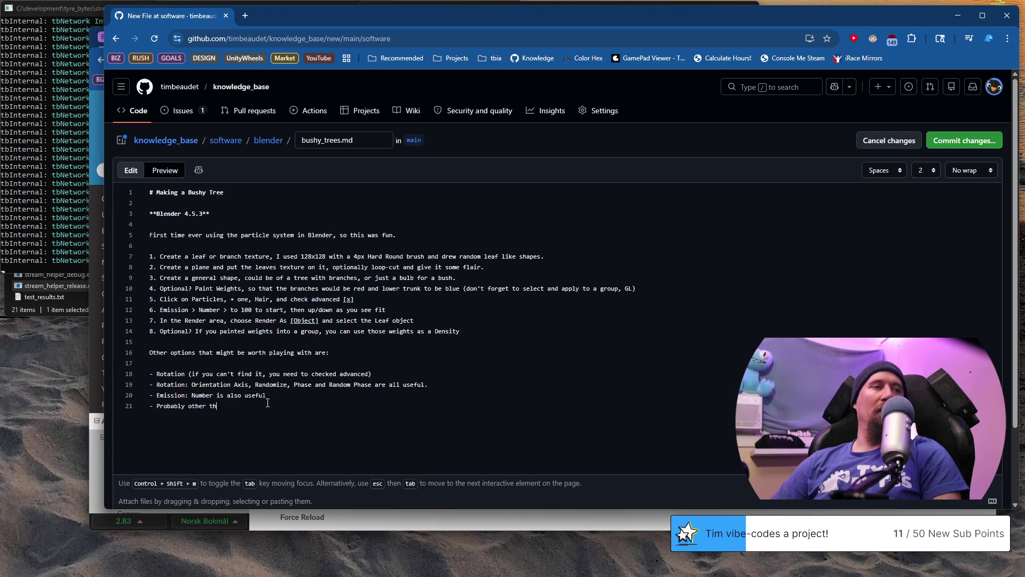
{"action": "type", "text": "ings."}
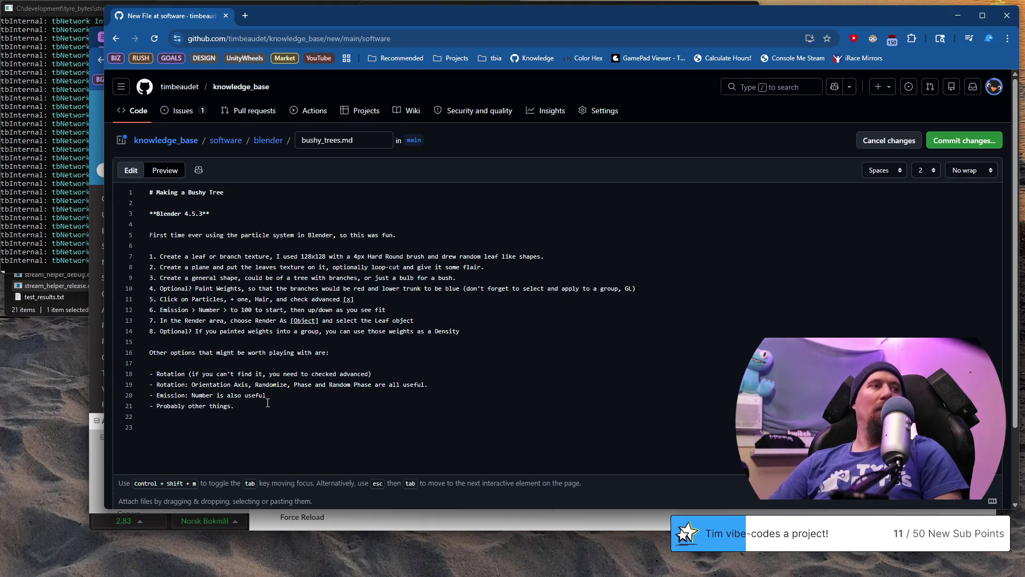
{"action": "type", "text": "Once the tree is exa"}
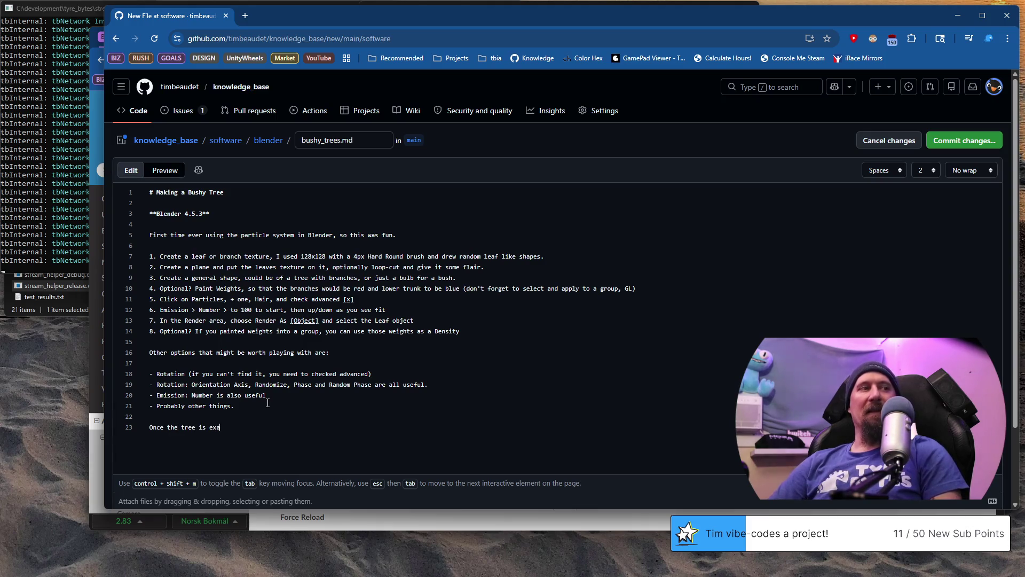
{"action": "type", "text": "ctly as "}
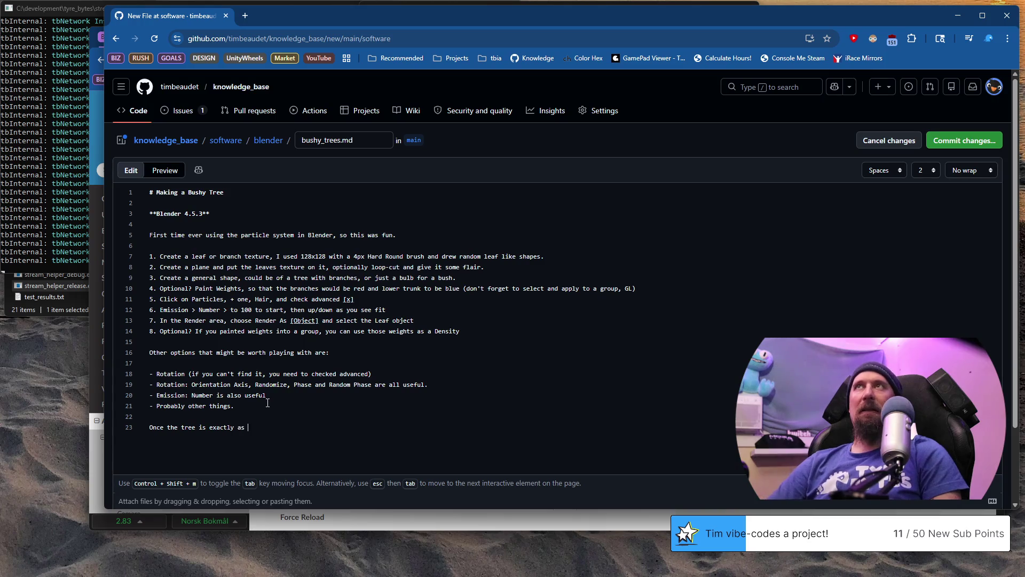
{"action": "type", "text": "you want.."}
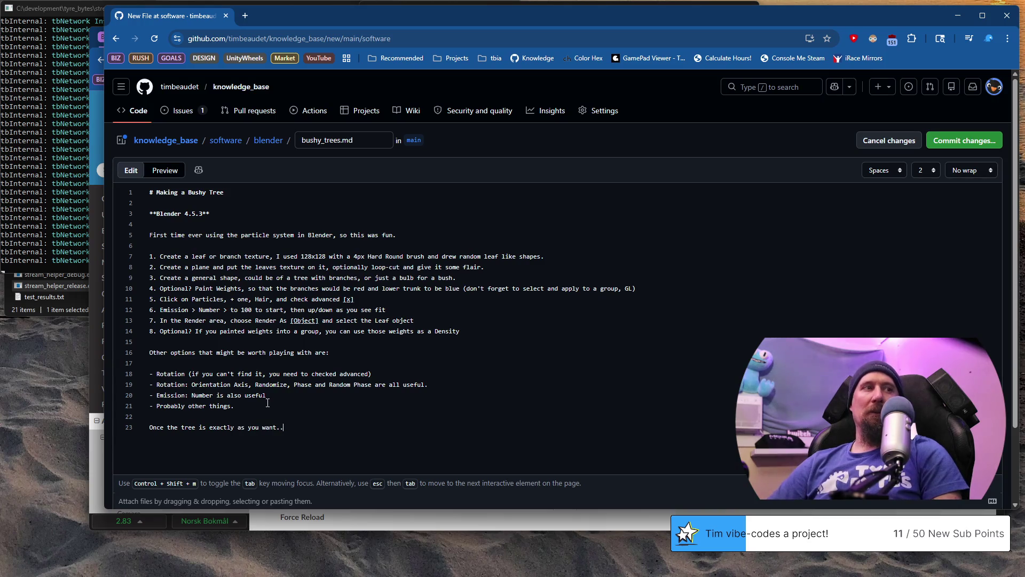
{"action": "type", "text": ". you can"}
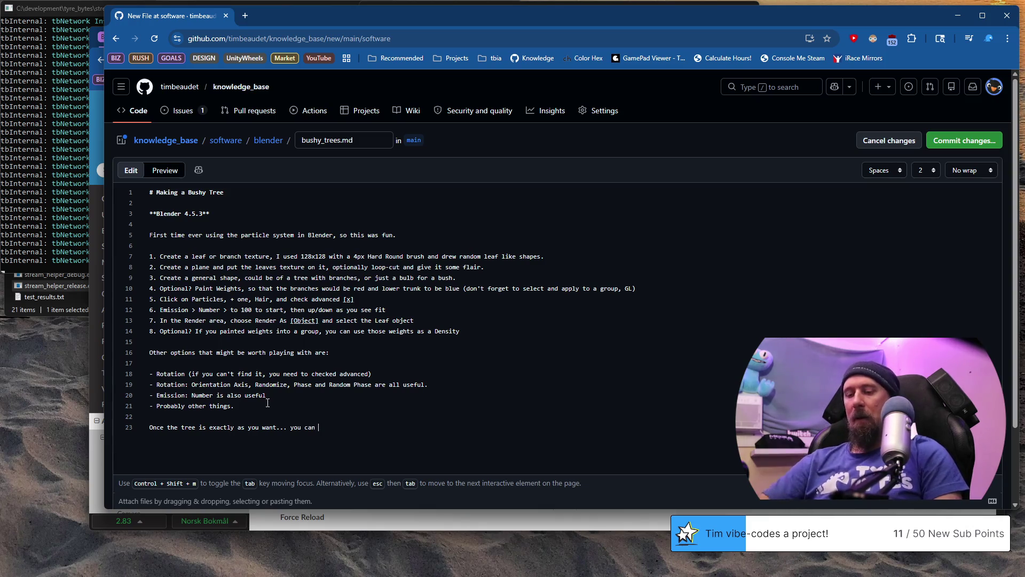
{"action": "type", "text": " get it into"}
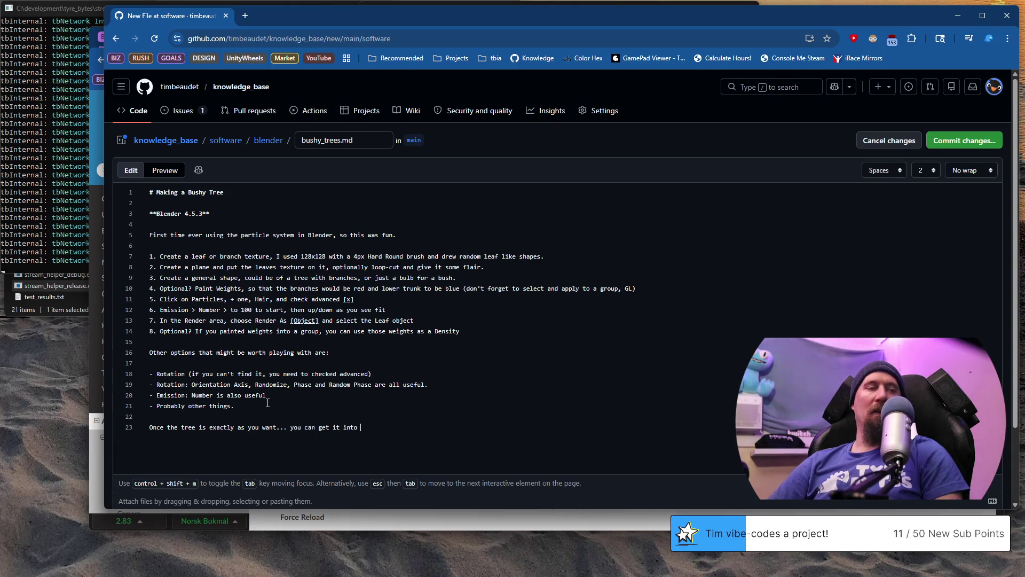
{"action": "type", "text": " by"}
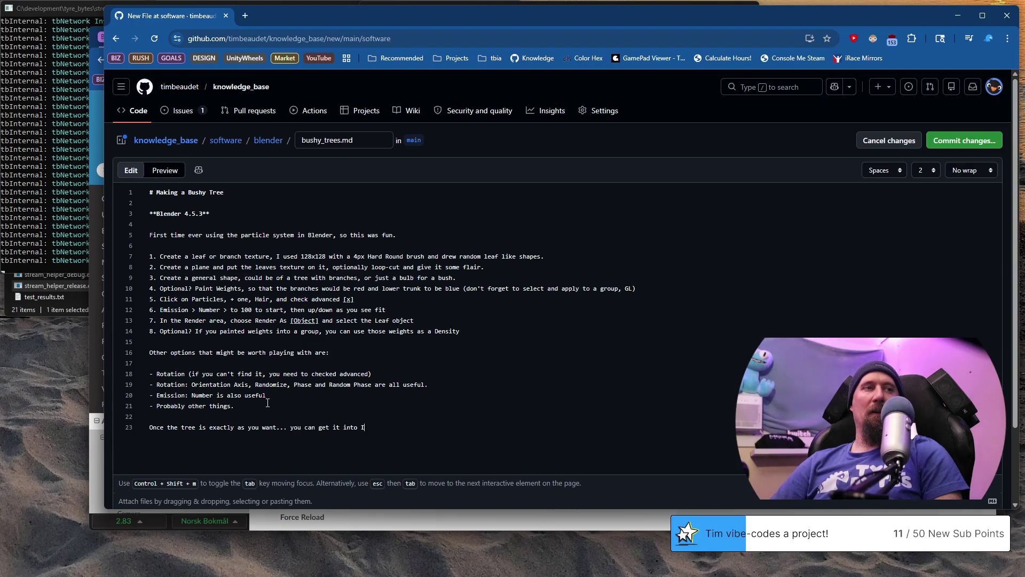
{"action": "type", "text": "nternal"}
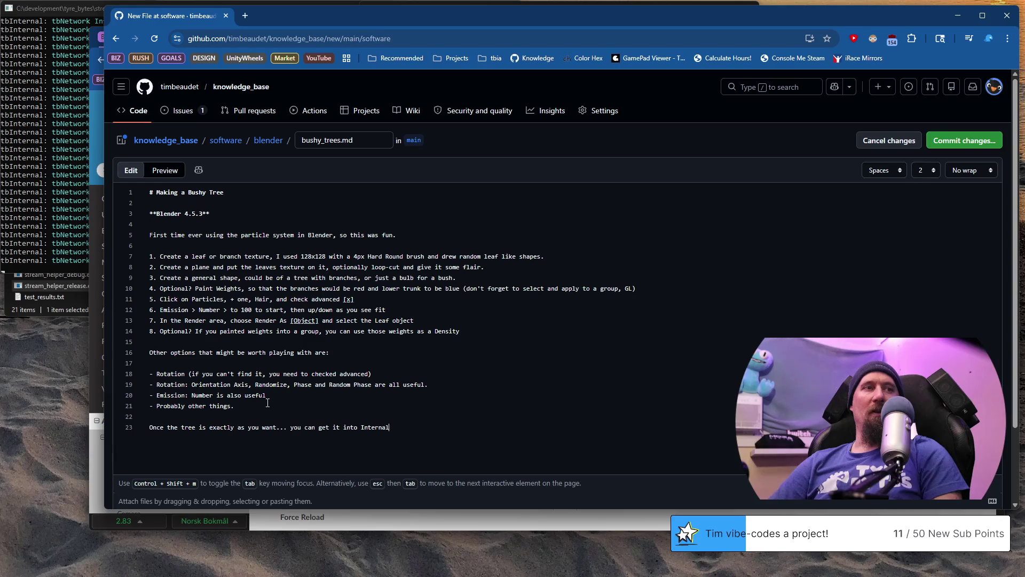
{"action": "type", "text": " Cu"}
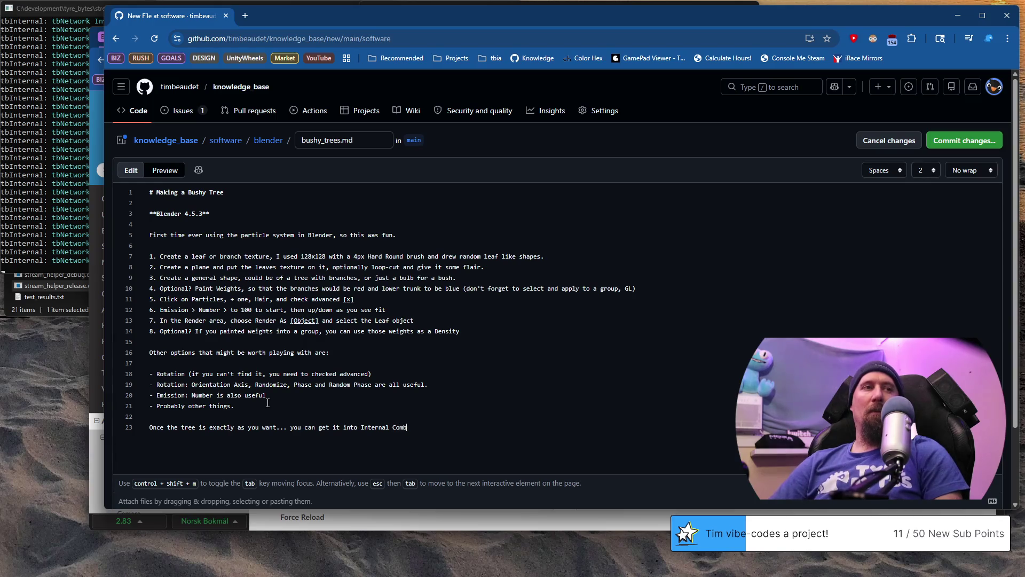
{"action": "type", "text": "ustion by..."}
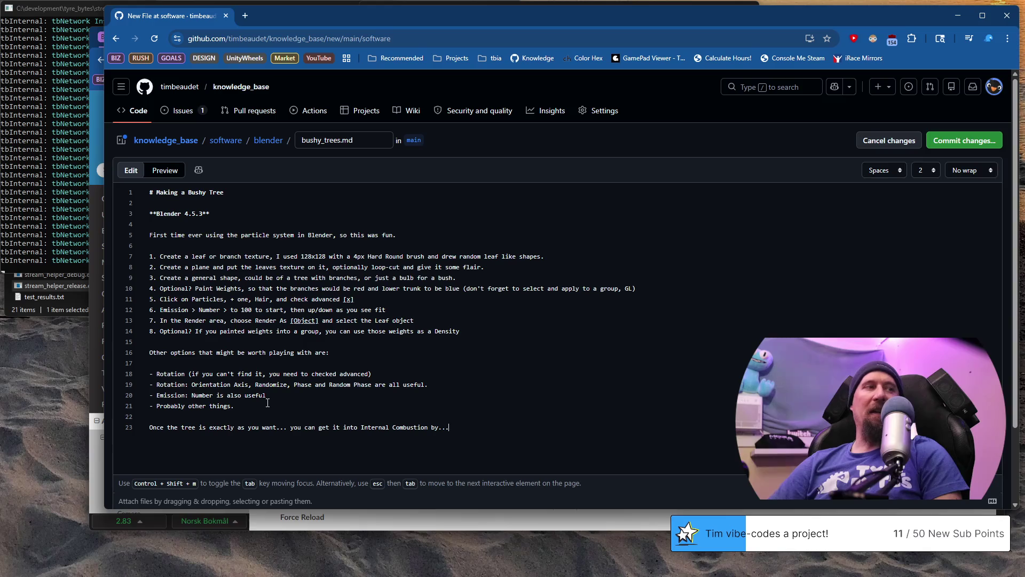
End the 'get it into Internal Combustion by...' line and start a clean new line.
{"action": "key", "text": "Return"}
{"action": "key", "text": "BackSpace"}
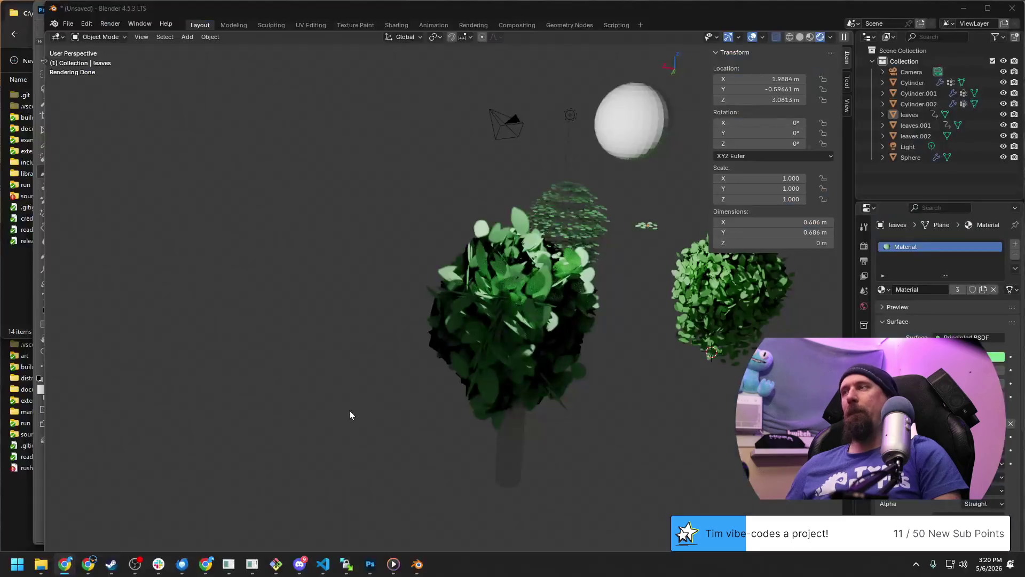
Show the Modifiers settings and select the Cylinder.002 tree carrying the leaf particles.
{"action": "left_click", "coordinate": [863, 360]}
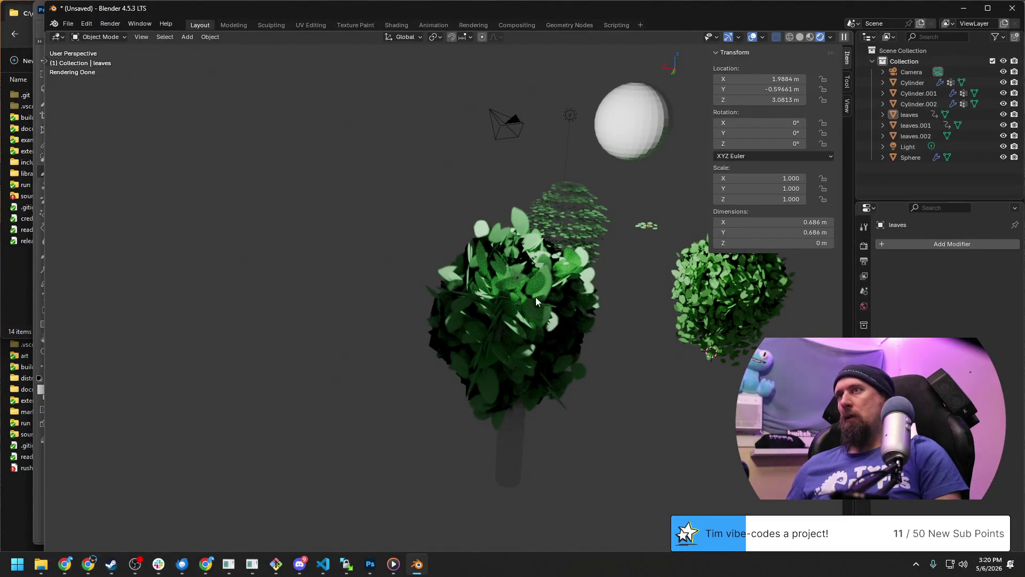
{"action": "left_click", "coordinate": [513, 456]}
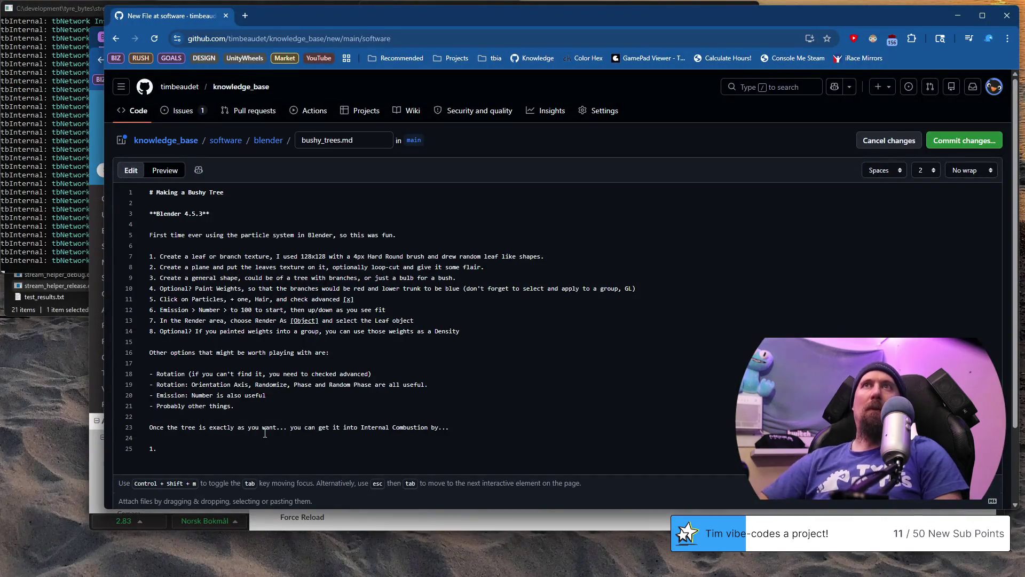
{"action": "type", "text": "In Object"}
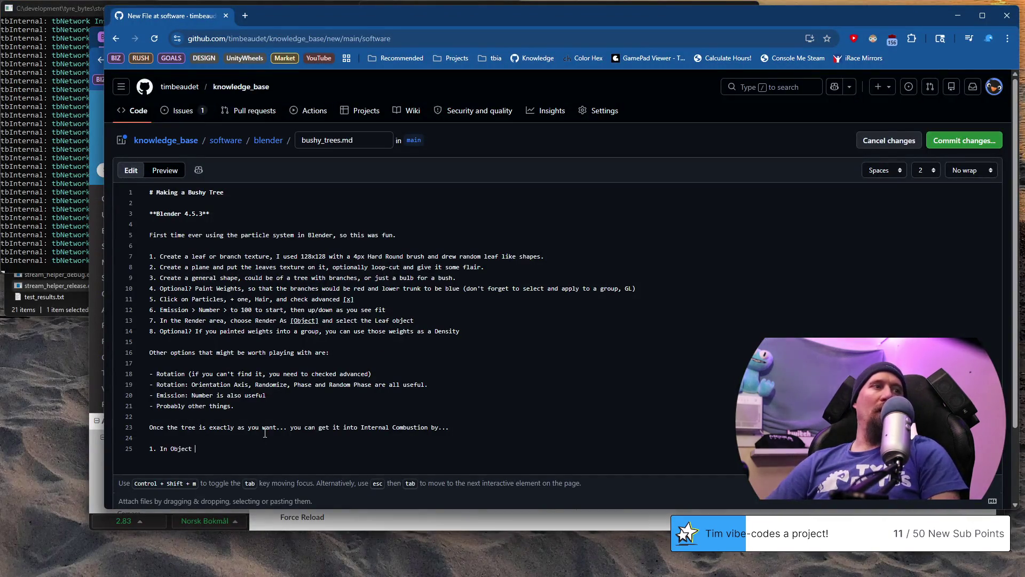
{"action": "type", "text": " Mode, selec"}
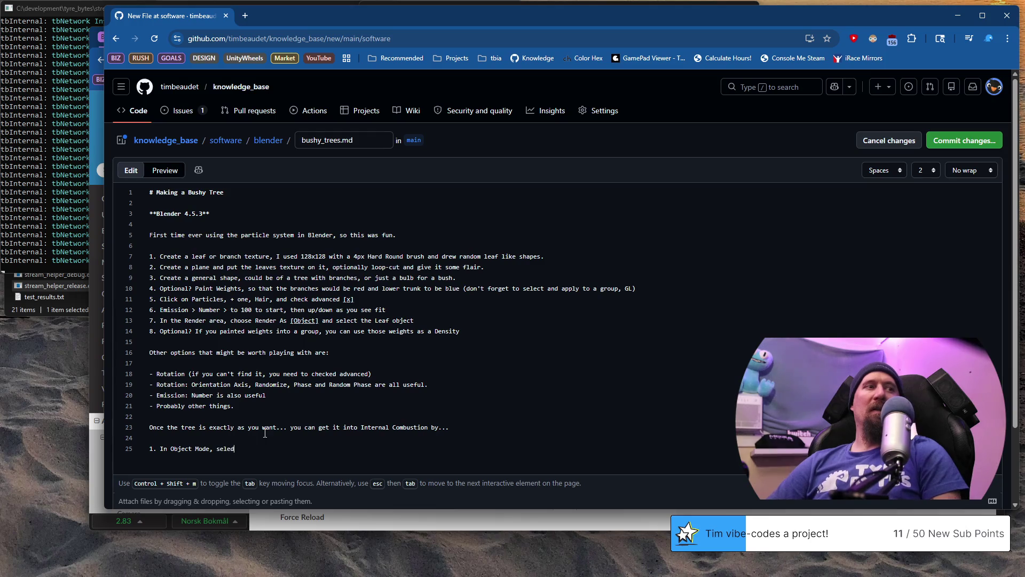
{"action": "type", "text": "t"}
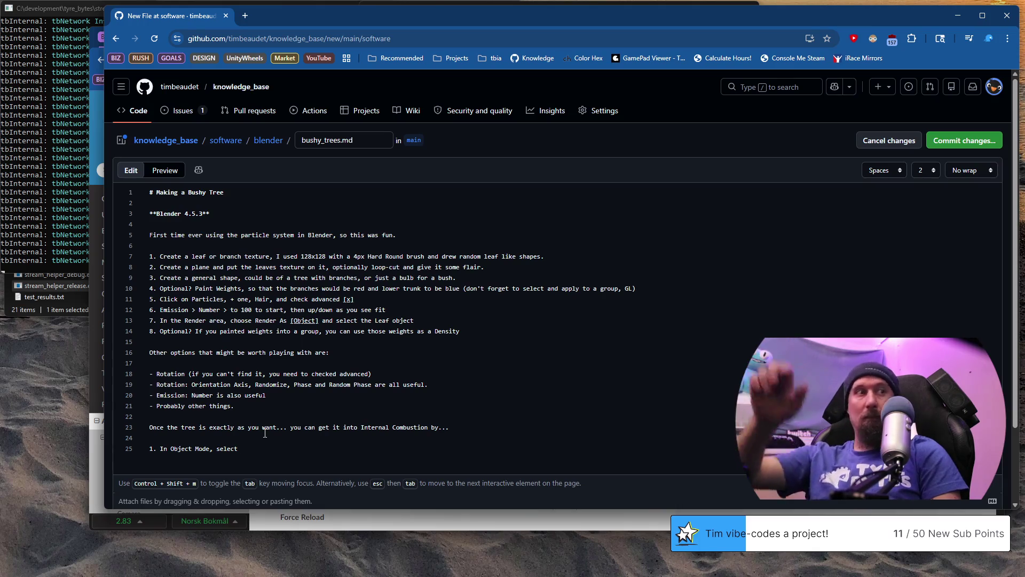
{"action": "type", "text": " your tr"}
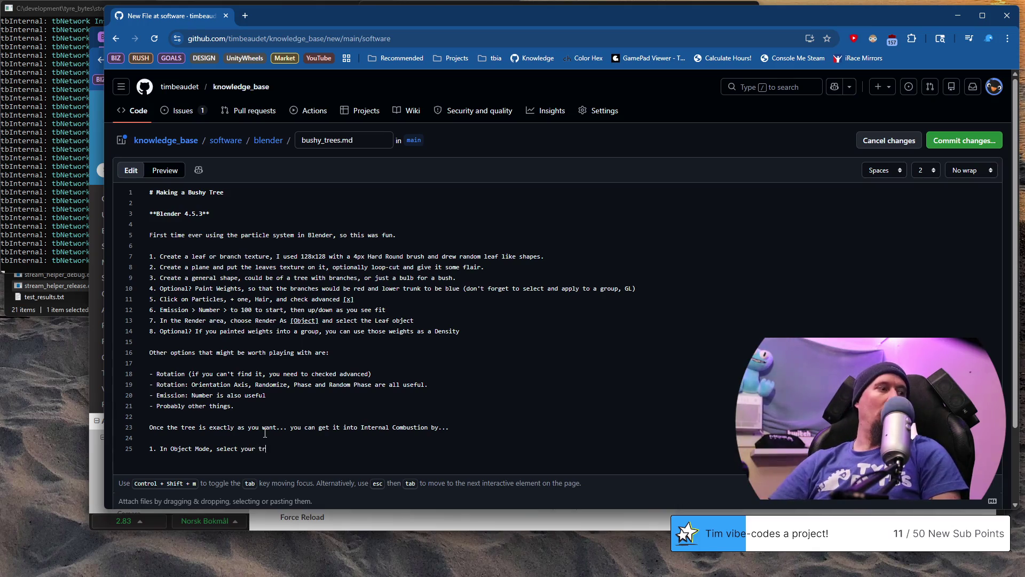
{"action": "type", "text": "ee, and l"}
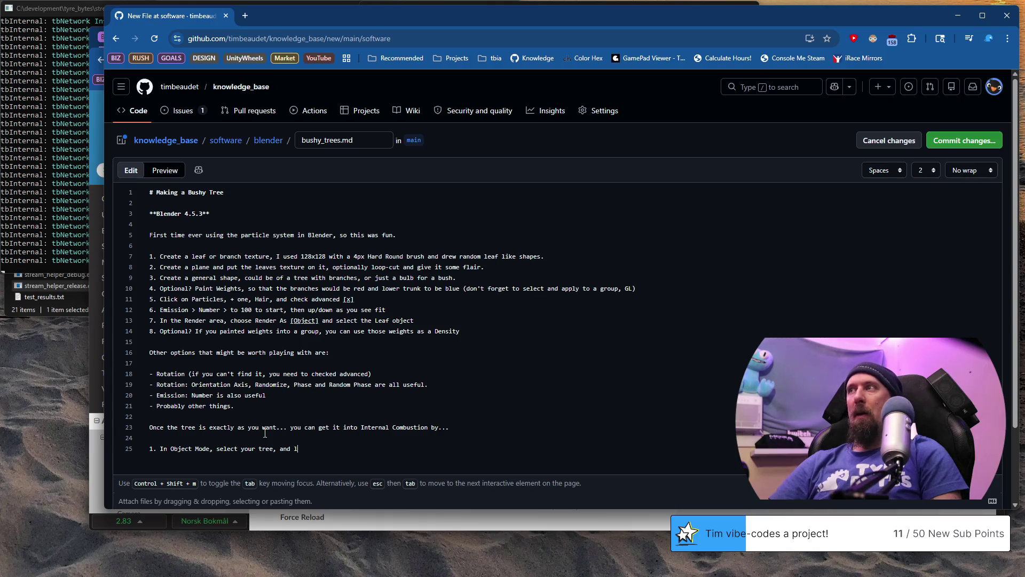
{"action": "type", "text": "ook at modifiers."}
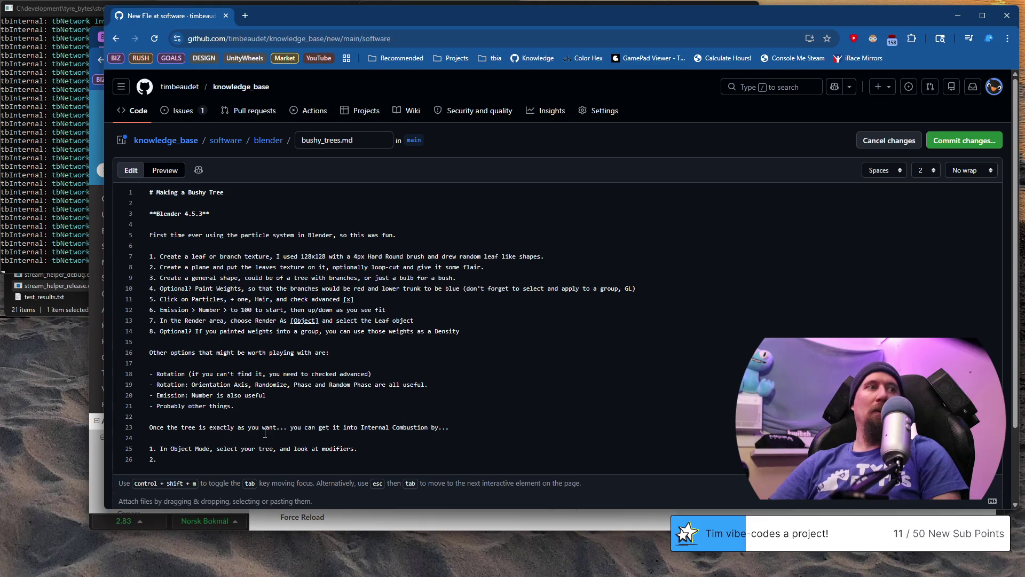
{"action": "type", "text": " 2. Make"}
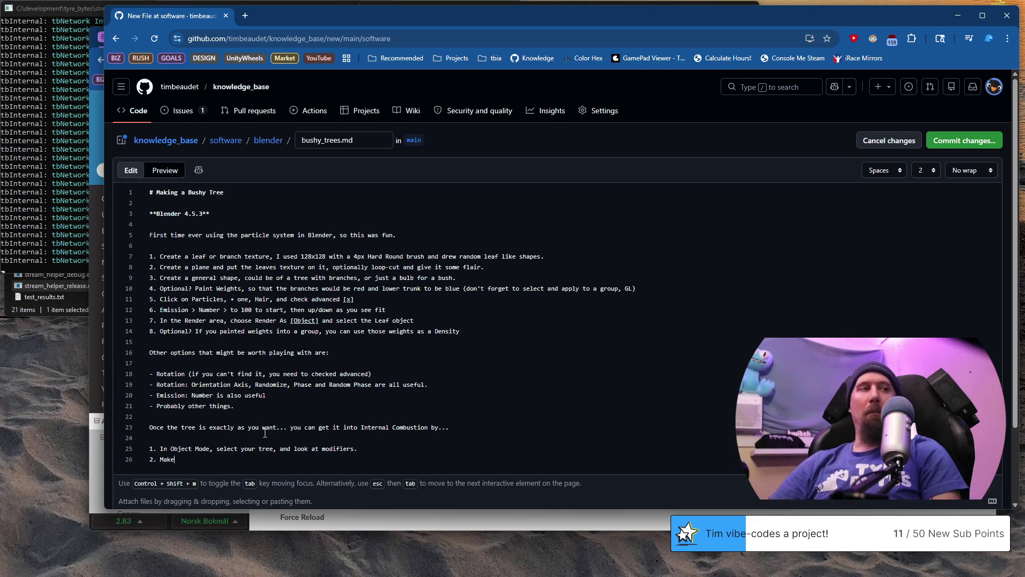
{"action": "type", "text": " Instances Real"}
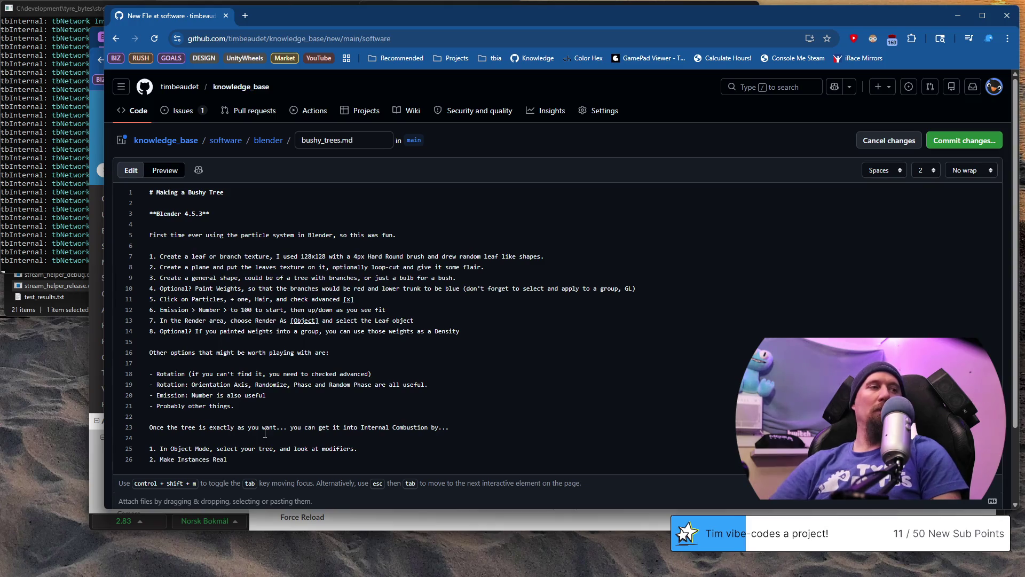
Wrap 'Make Instances Real' in backticks on line 26, begin step 3, and switch to Blender.
{"action": "key", "text": "Home"}
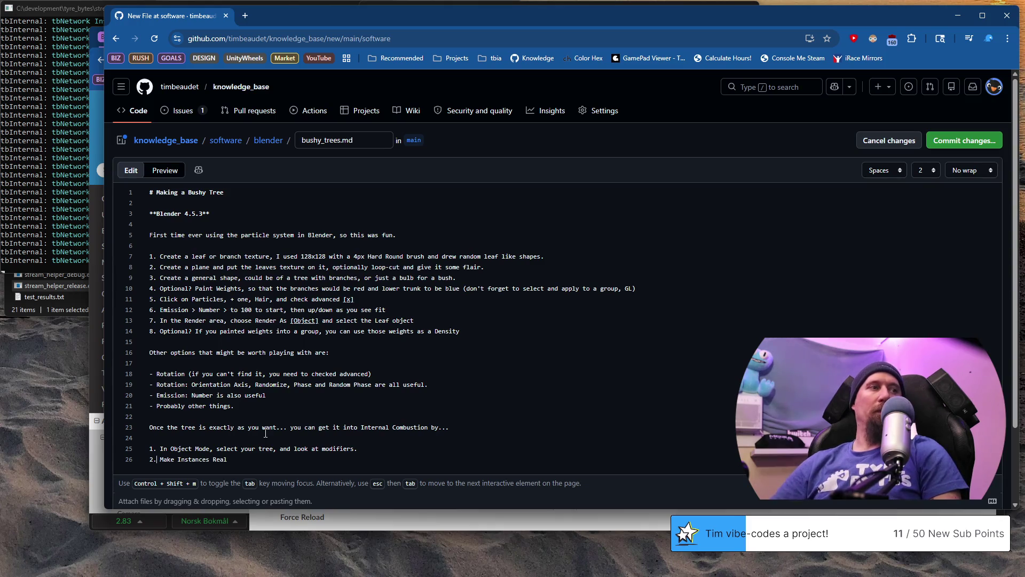
{"action": "type", "text": "Choo"}
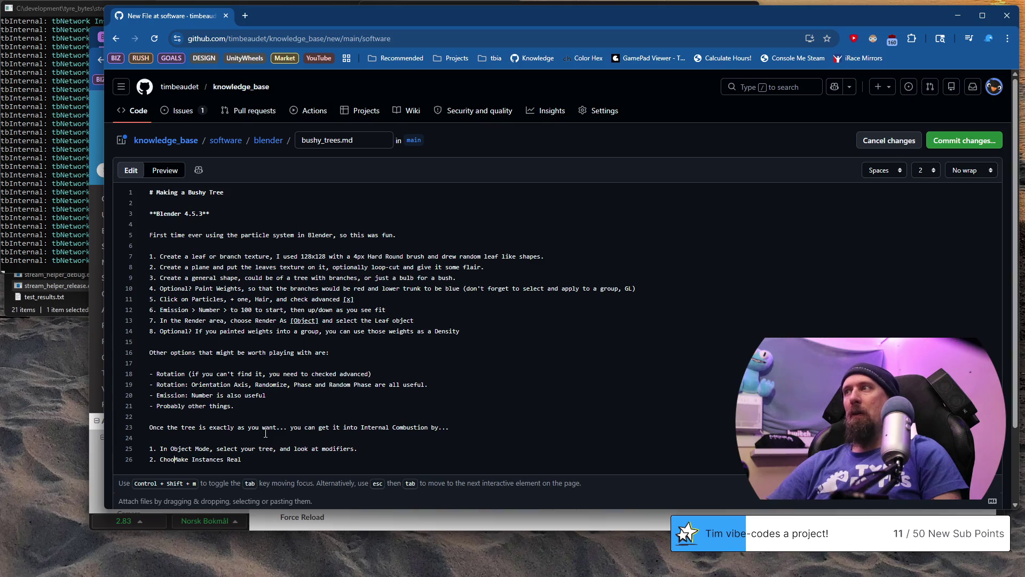
{"action": "type", "text": "se "}
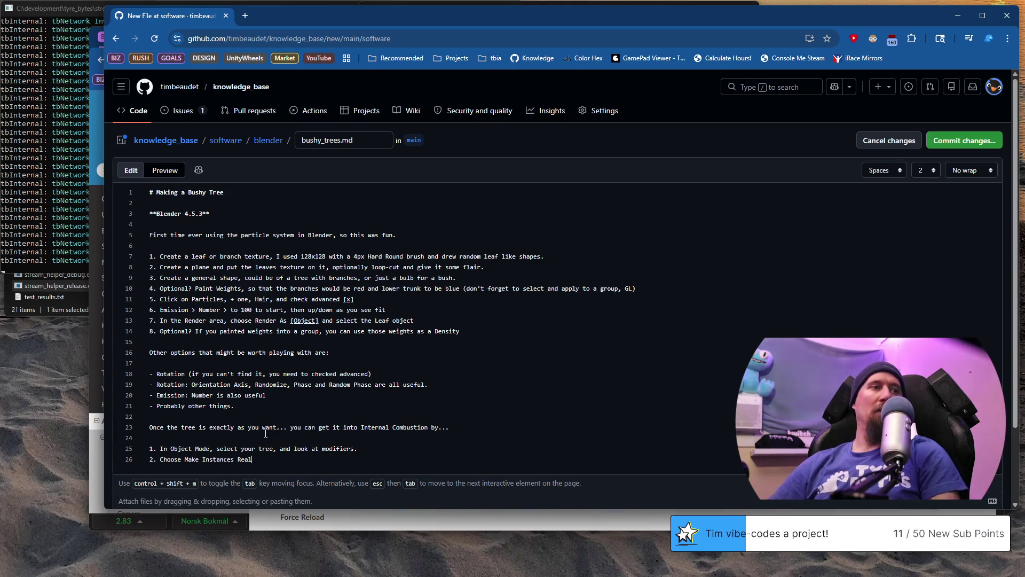
{"action": "type", "text": "`"}
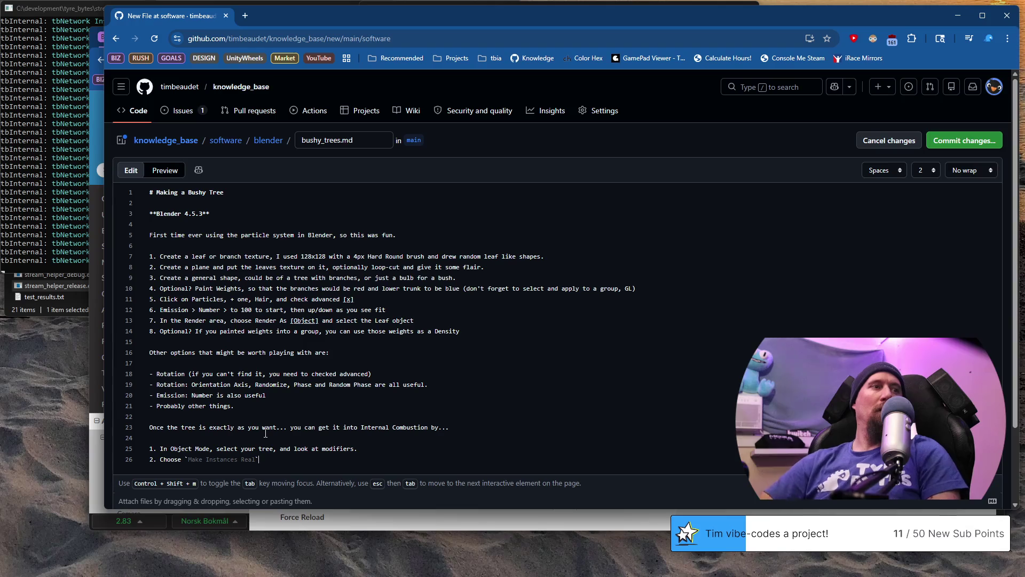
{"action": "key", "text": "End"}
{"action": "type", "text": "on the Particl"}
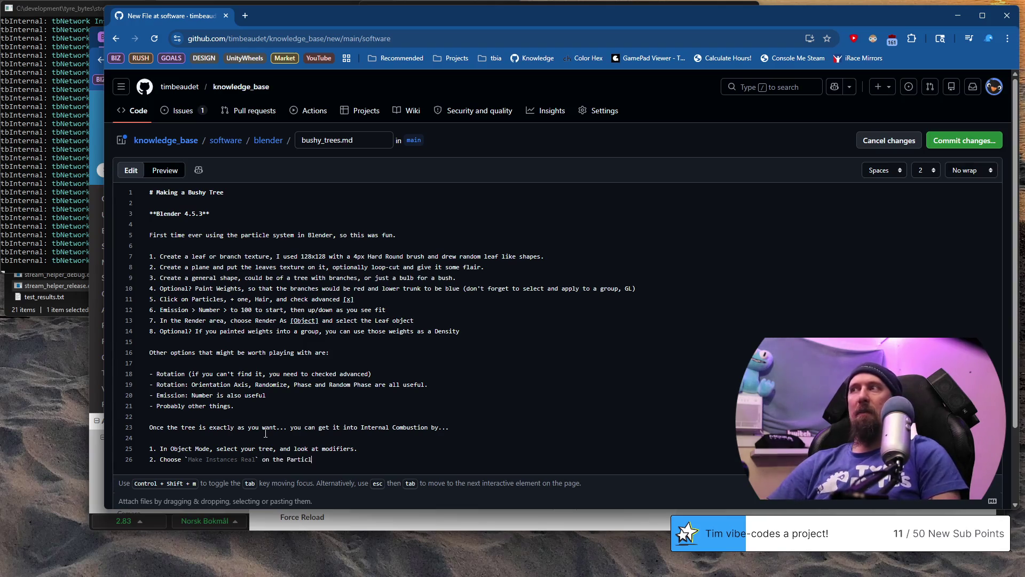
{"action": "type", "text": "eSystem."}
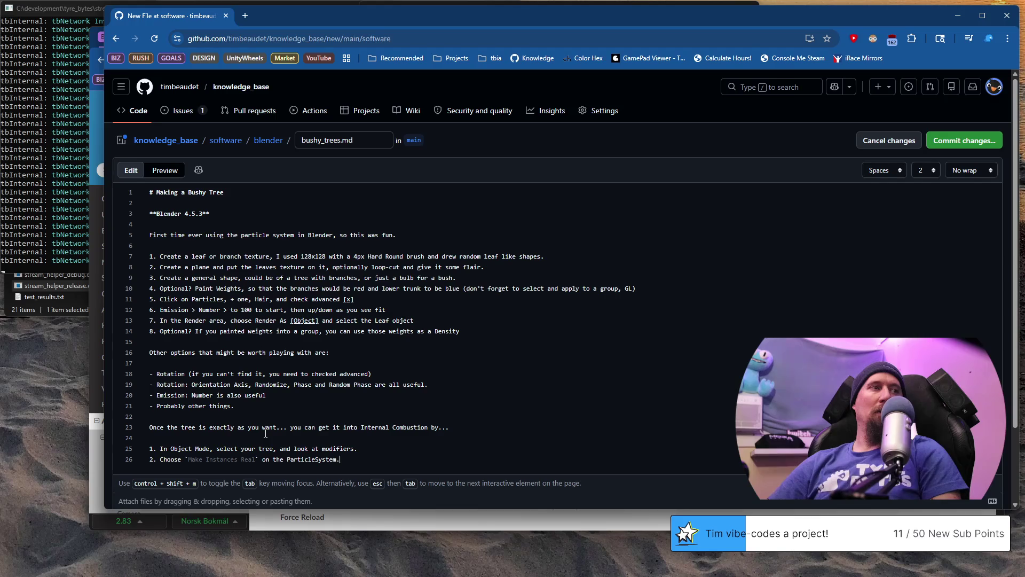
{"action": "key", "text": "Return"}
{"action": "type", "text": "t all and J"}
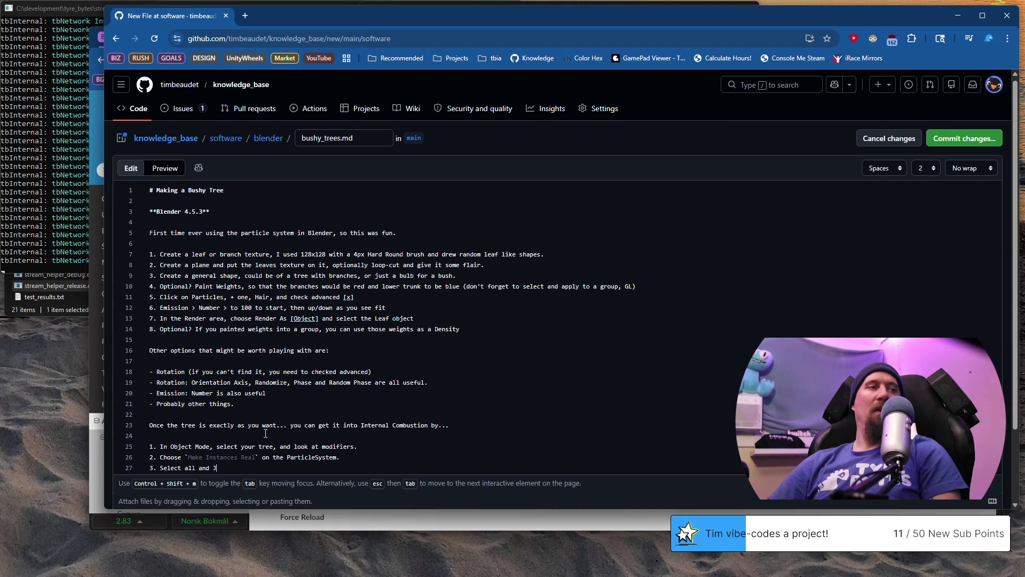
{"action": "type", "text": "joint"}
{"action": "type", "text": " one"}
{"action": "key", "text": "alt+Tab"}
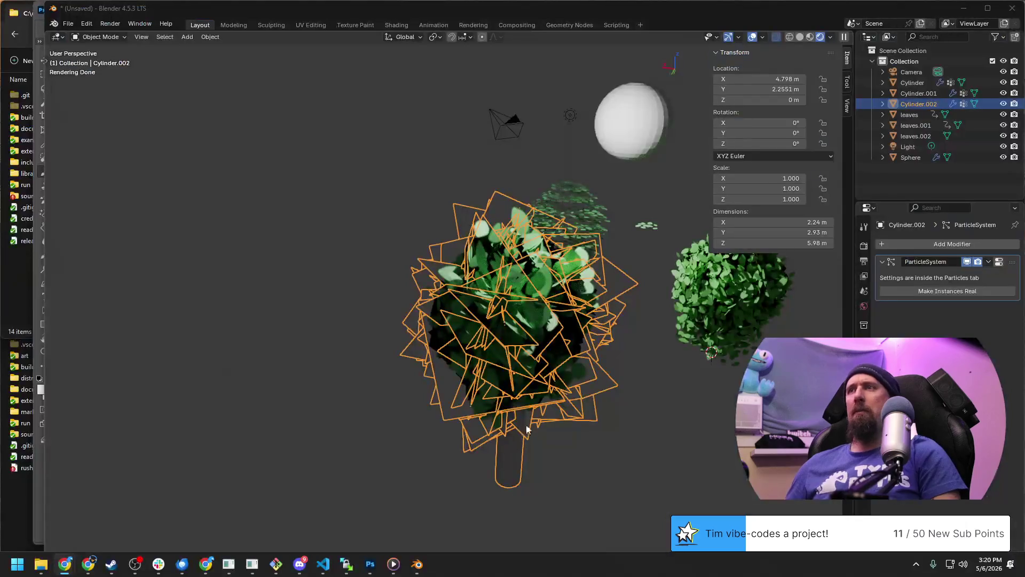
Make the tree's leaf particles real, switch to wireframe shading and box-select the tree with its leaves.
{"action": "left_click", "coordinate": [984, 292]}
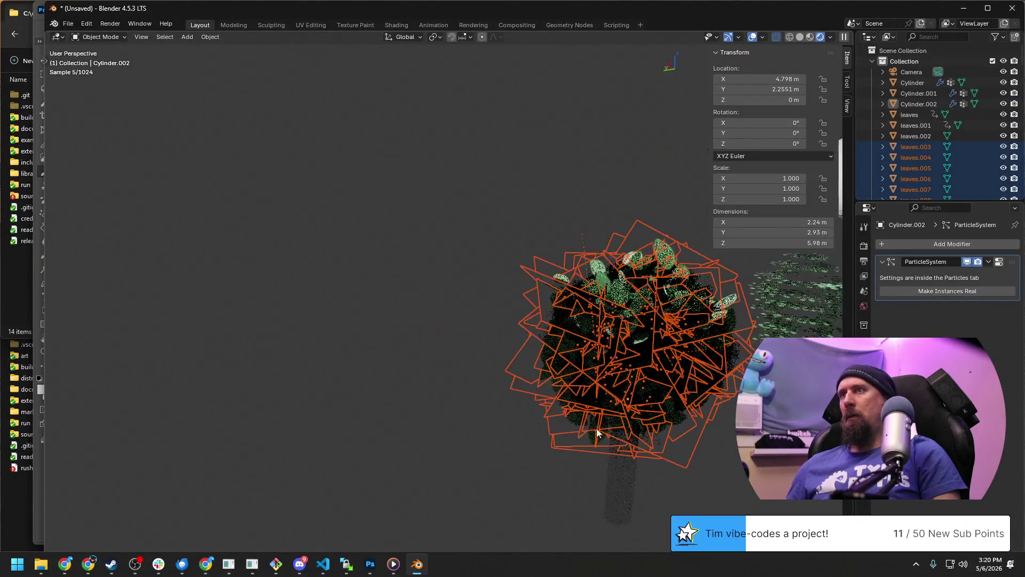
{"action": "middle_click_drag", "start_coordinate": [598, 440], "coordinate": [432, 253]}
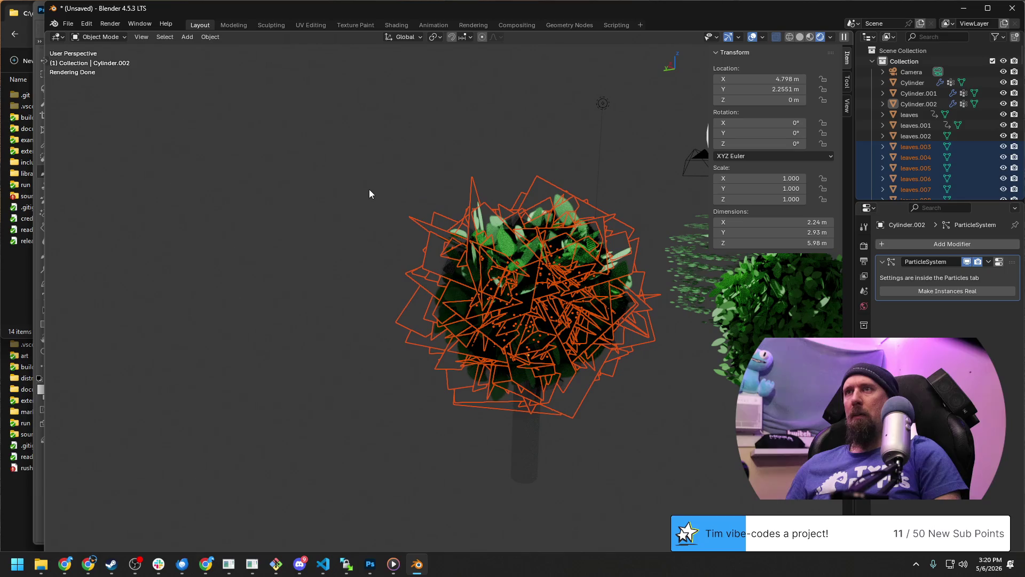
{"action": "key", "text": "z"}
{"action": "left_click", "coordinate": [288, 192]}
{"action": "left_click_drag", "start_coordinate": [292, 158], "coordinate": [641, 489]}
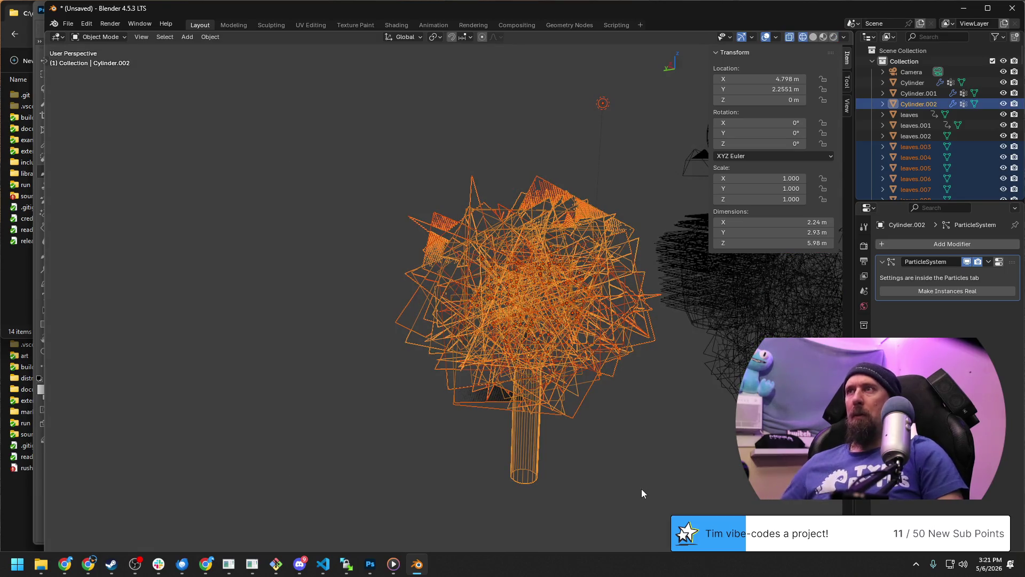
Select all the leaf objects with a leaf active and join them into the tree trunk.
{"action": "middle_click_drag", "start_coordinate": [642, 493], "coordinate": [442, 353]}
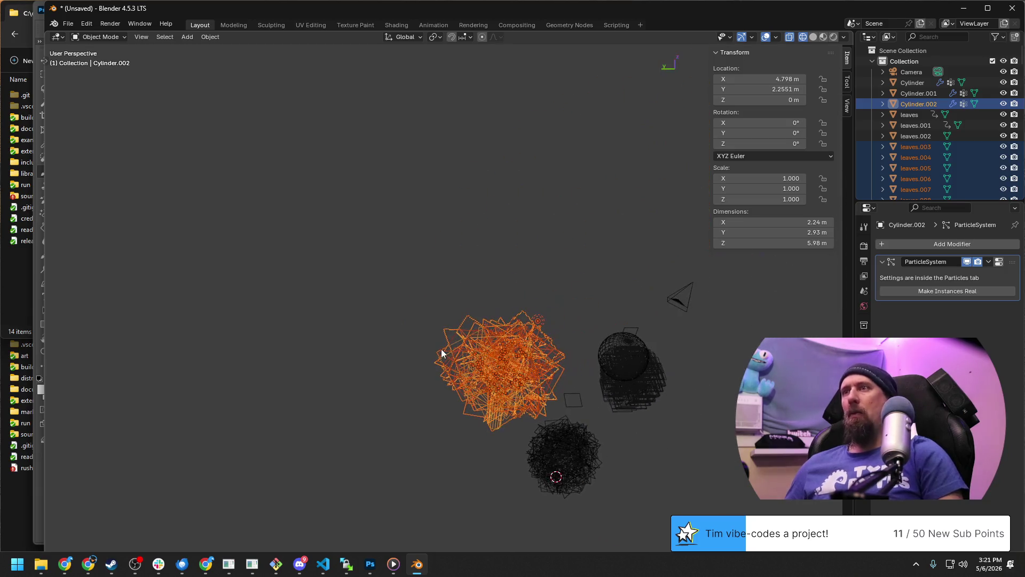
{"action": "scroll", "coordinate": [446, 355], "scroll_direction": "up", "scroll_amount": 3}
{"action": "left_click", "coordinate": [634, 464]}
{"action": "scroll", "coordinate": [640, 438], "scroll_direction": "up", "scroll_amount": 2}
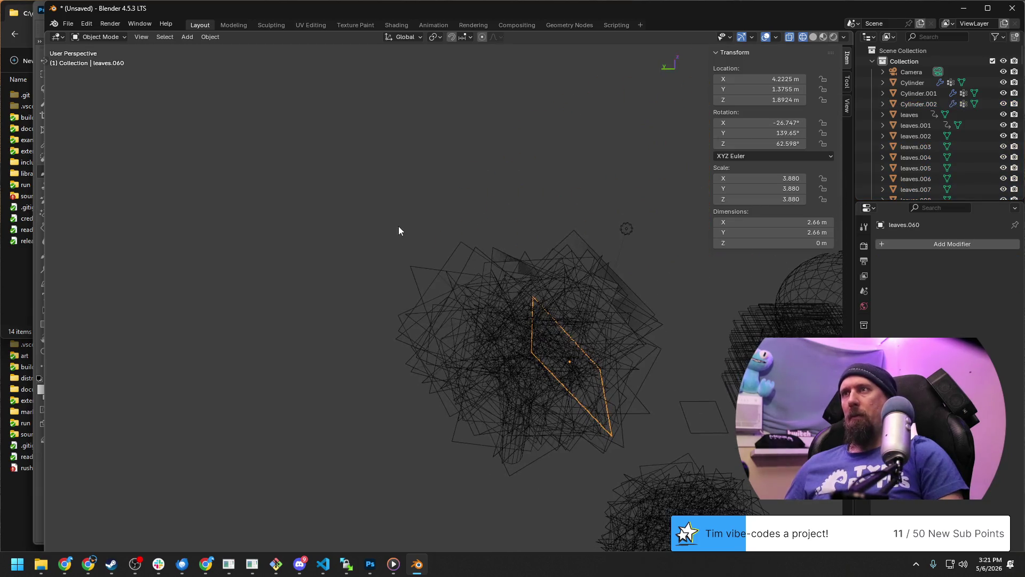
{"action": "left_click_drag", "start_coordinate": [399, 229], "coordinate": [581, 456]}
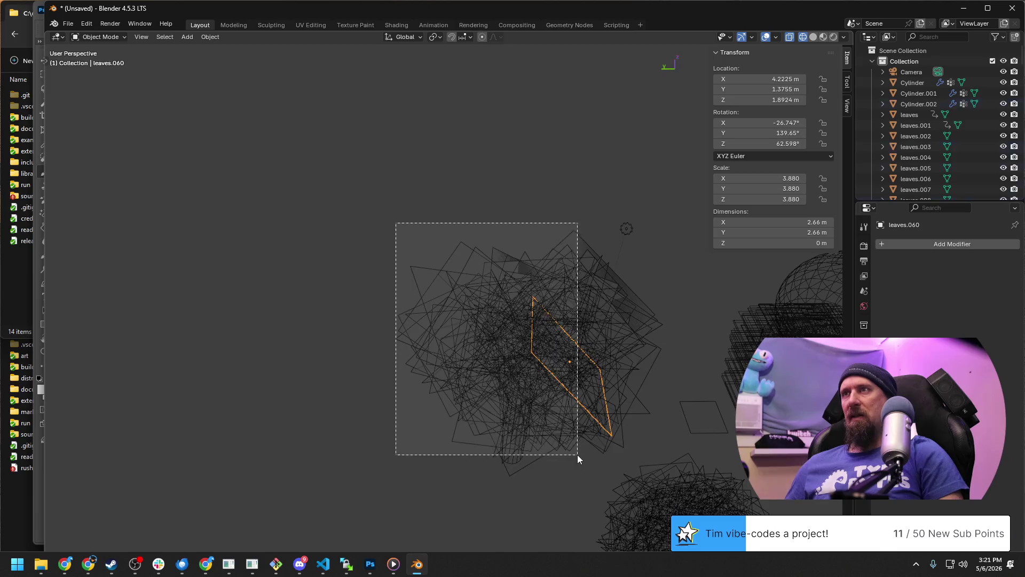
{"action": "left_click", "coordinate": [627, 230], "text": "shift"}
{"action": "middle_click_drag", "start_coordinate": [466, 333], "coordinate": [492, 321]}
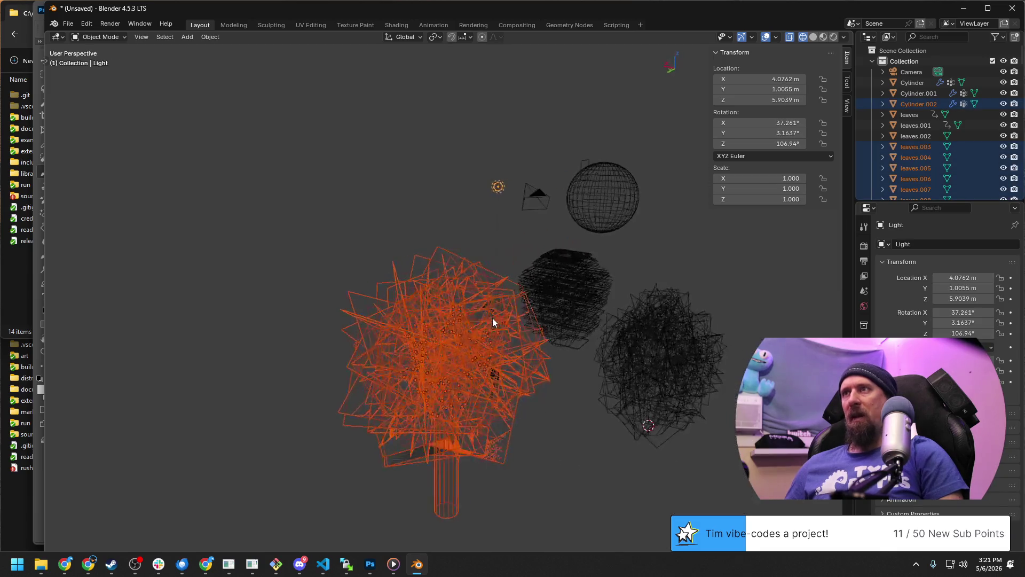
{"action": "left_click", "coordinate": [499, 188], "text": "shift"}
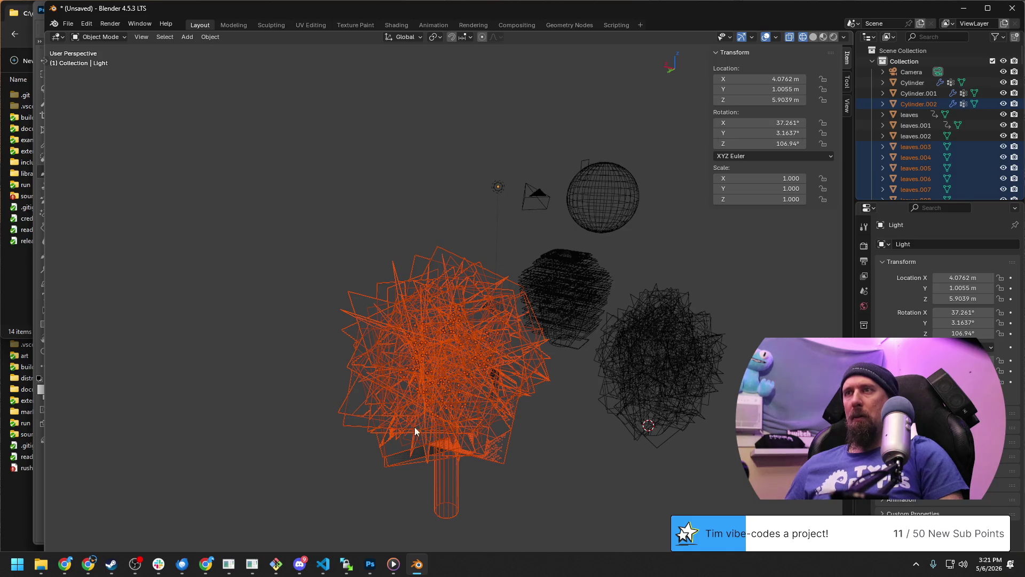
{"action": "left_click", "coordinate": [435, 408], "text": "shift"}
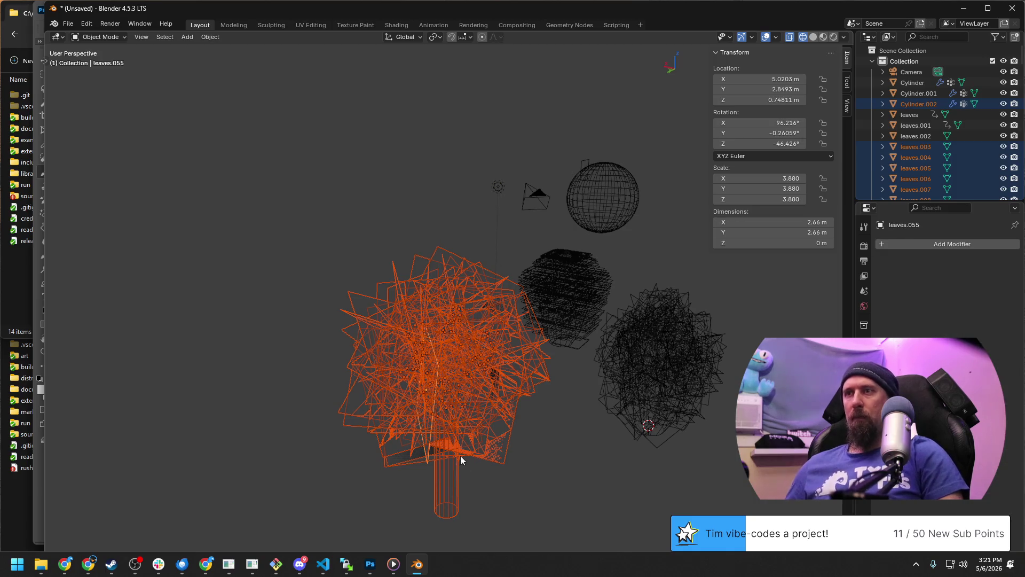
{"action": "key", "text": "ctrl+z"}
{"action": "key", "text": "ctrl+z"}
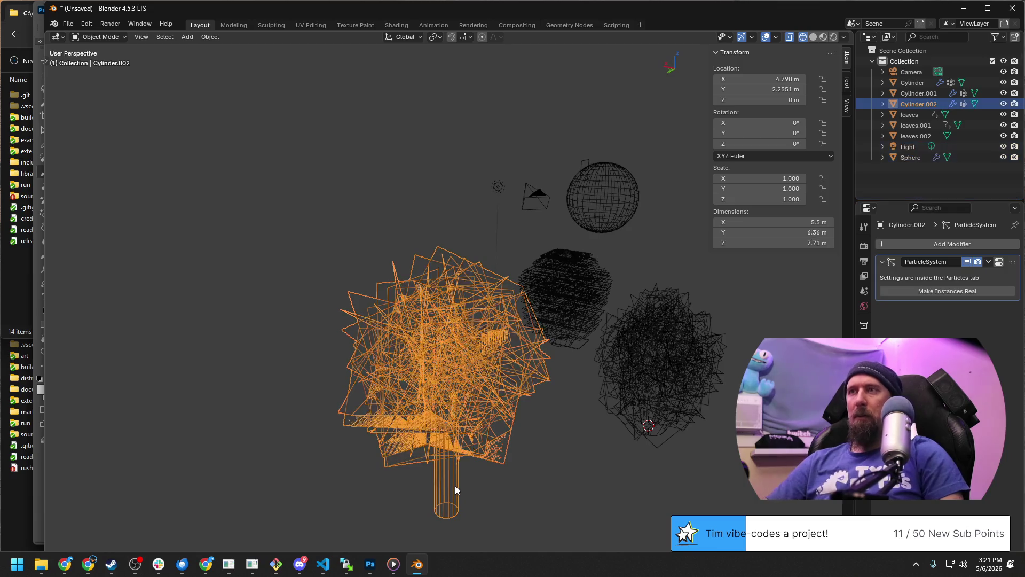
Click through the left tree and clear the selection so no objects are selected.
{"action": "left_click", "coordinate": [564, 487]}
{"action": "left_click", "coordinate": [464, 480]}
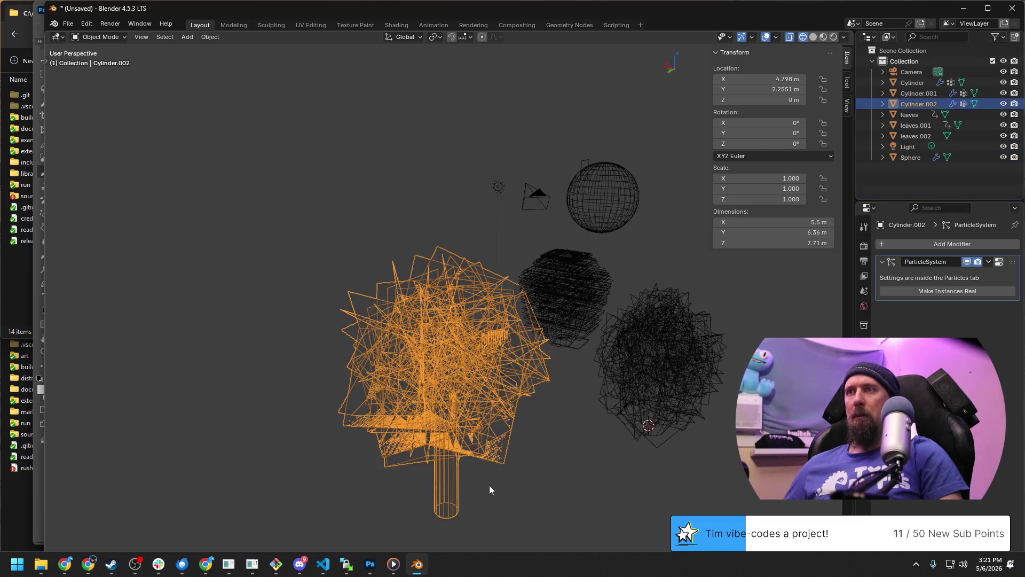
{"action": "left_click", "coordinate": [586, 495]}
{"action": "key", "text": "ctrl+z"}
{"action": "left_click", "coordinate": [590, 479]}
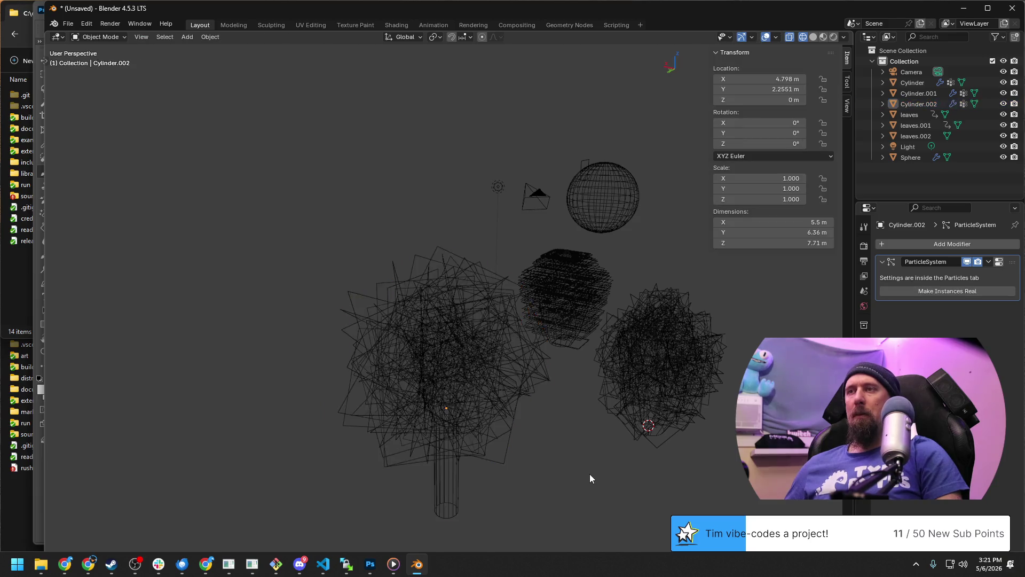
Switch viewport shading to Rendered then Material Preview and select Cylinder.001 to inspect the scene.
{"action": "middle_click_drag", "start_coordinate": [586, 470], "coordinate": [565, 369]}
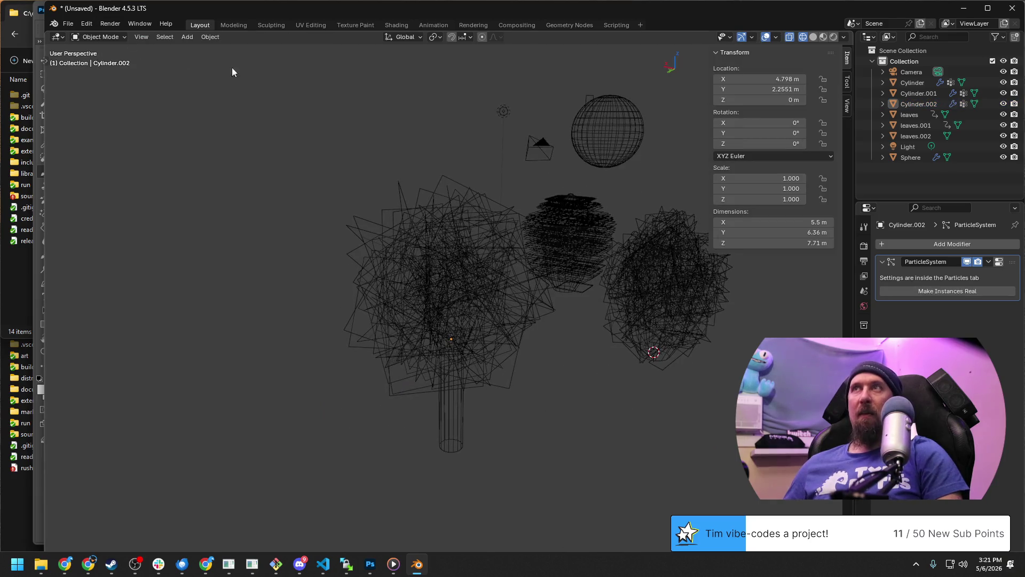
{"action": "left_click", "coordinate": [832, 37]}
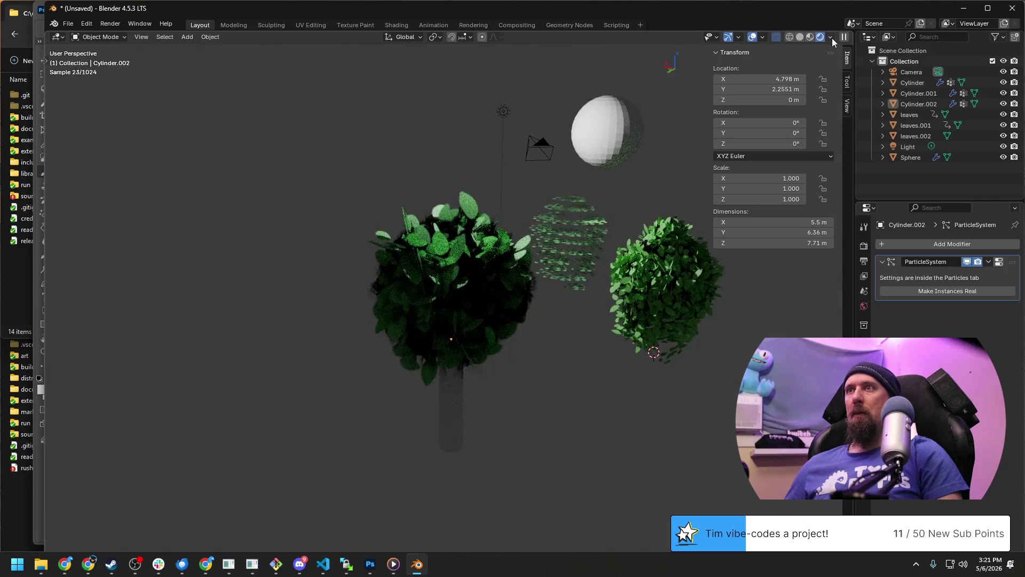
{"action": "left_click", "coordinate": [810, 38]}
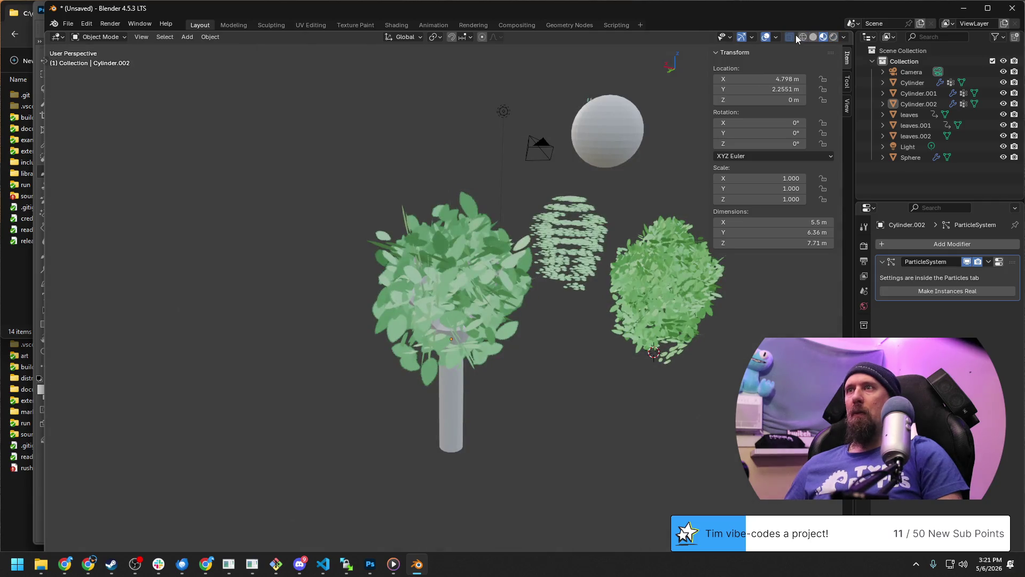
{"action": "left_click", "coordinate": [607, 342]}
{"action": "scroll", "coordinate": [446, 423], "scroll_direction": "up", "scroll_amount": 3}
{"action": "scroll", "coordinate": [531, 347], "scroll_direction": "down", "scroll_amount": 3}
{"action": "left_click", "coordinate": [531, 348]}
{"action": "scroll", "coordinate": [454, 388], "scroll_direction": "up", "scroll_amount": 3}
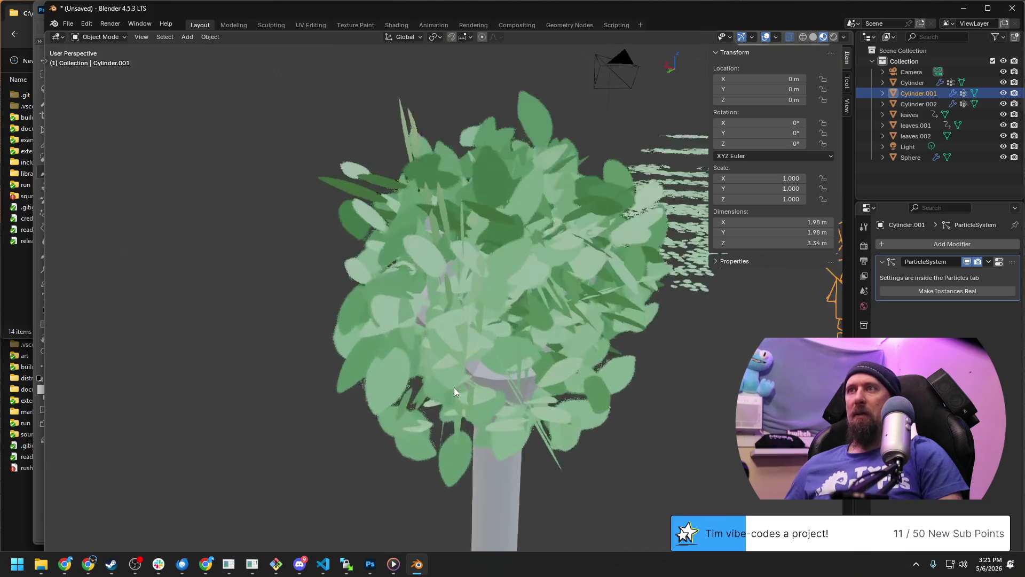
{"action": "middle_click_drag", "start_coordinate": [379, 389], "coordinate": [493, 395]}
{"action": "scroll", "coordinate": [305, 400], "scroll_direction": "down", "scroll_amount": 3}
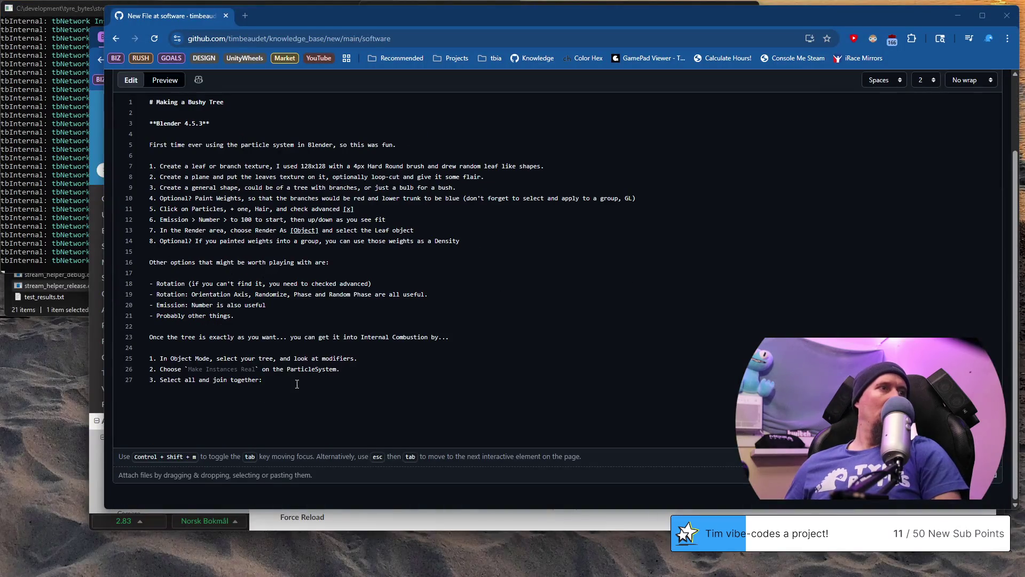
Replace line 27's colon with the Ctrl+J join hint and add step 4 about exporting like normal.
{"action": "key", "text": "BackSpace"}
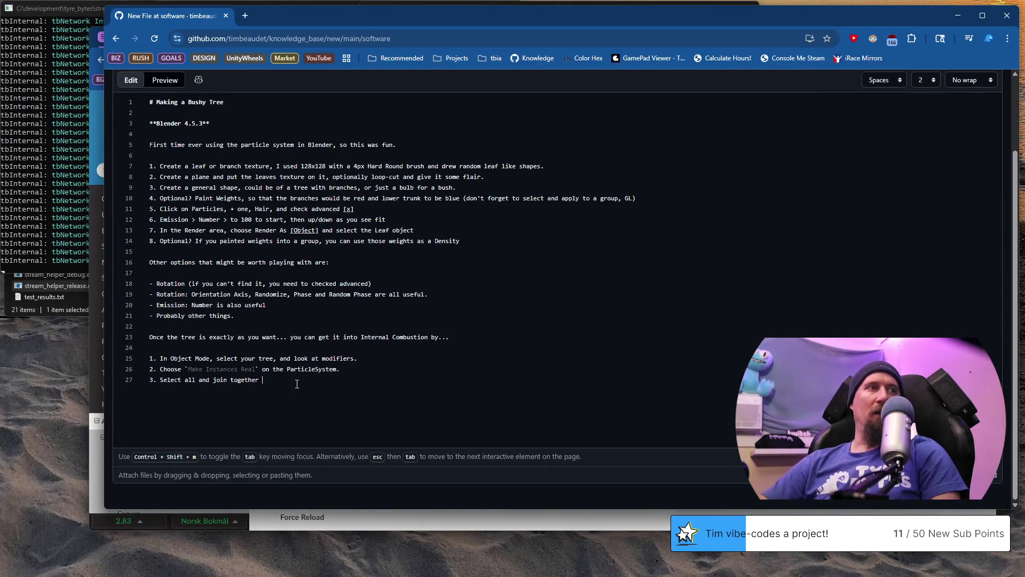
{"action": "type", "text": "with `Ct"}
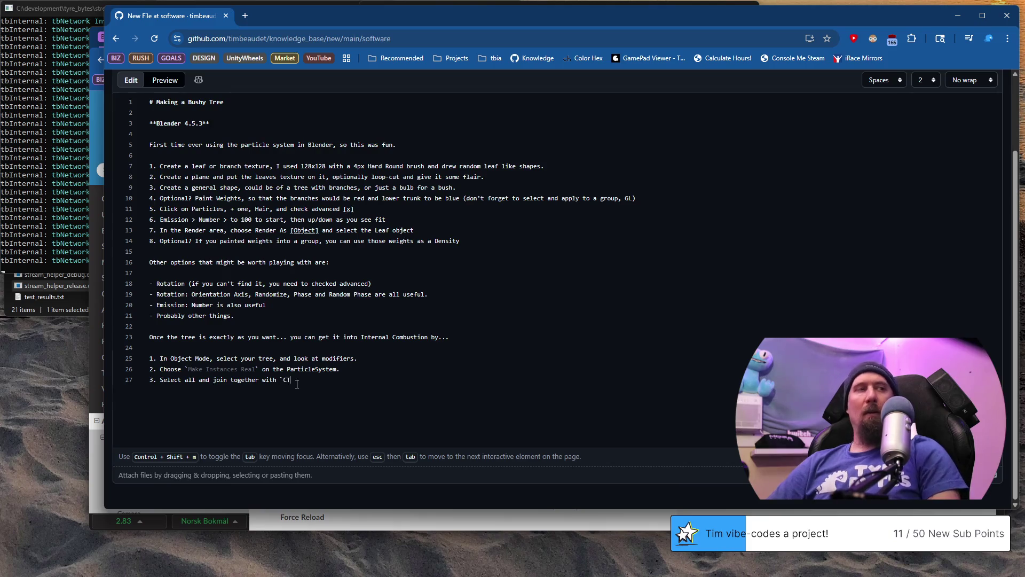
{"action": "type", "text": "RL+"}
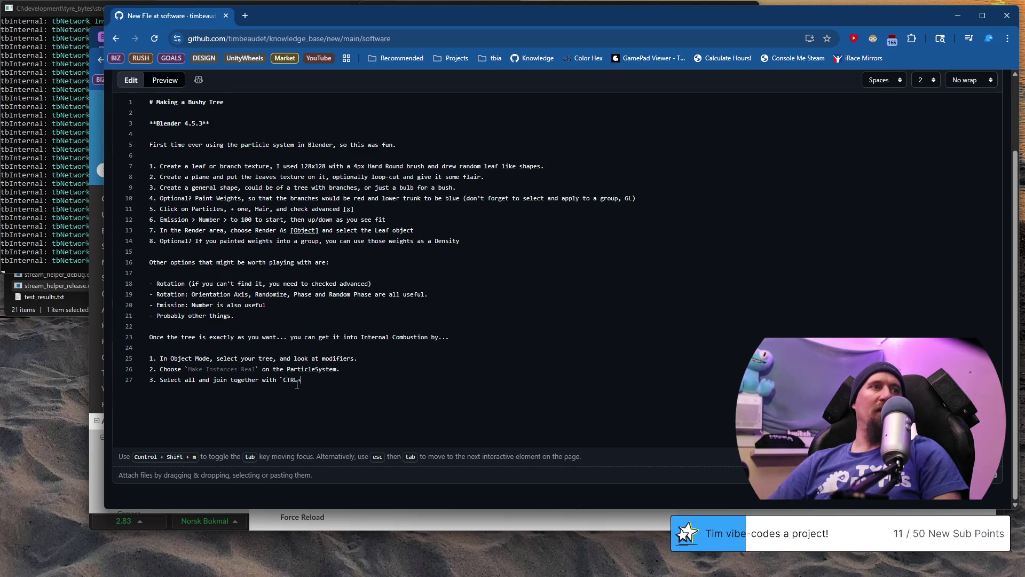
{"action": "type", "text": "J`"}
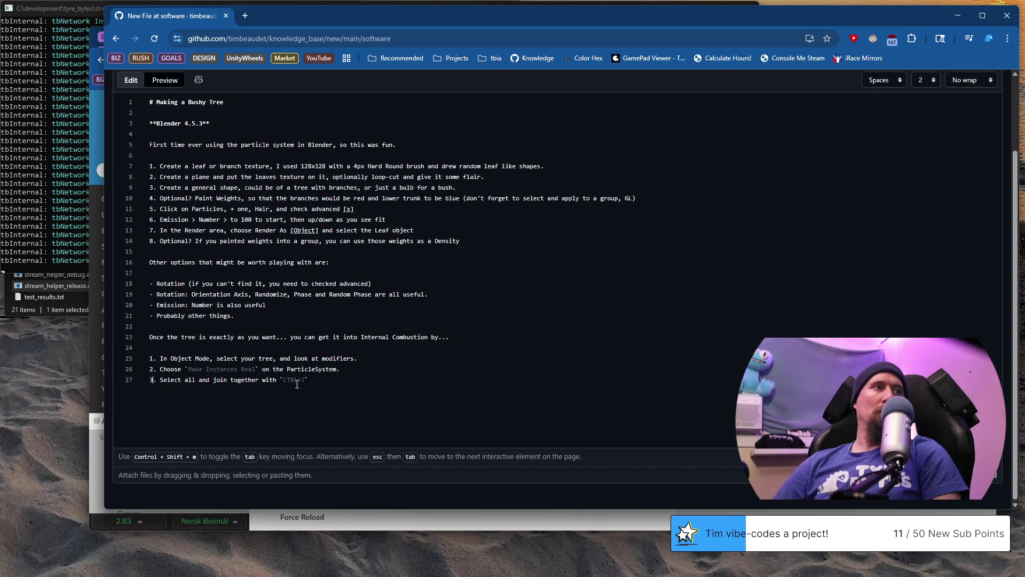
{"action": "key", "text": "Right"}
{"action": "key", "text": "Right"}
{"action": "key", "text": "Right"}
{"action": "type", "text": "the parts"}
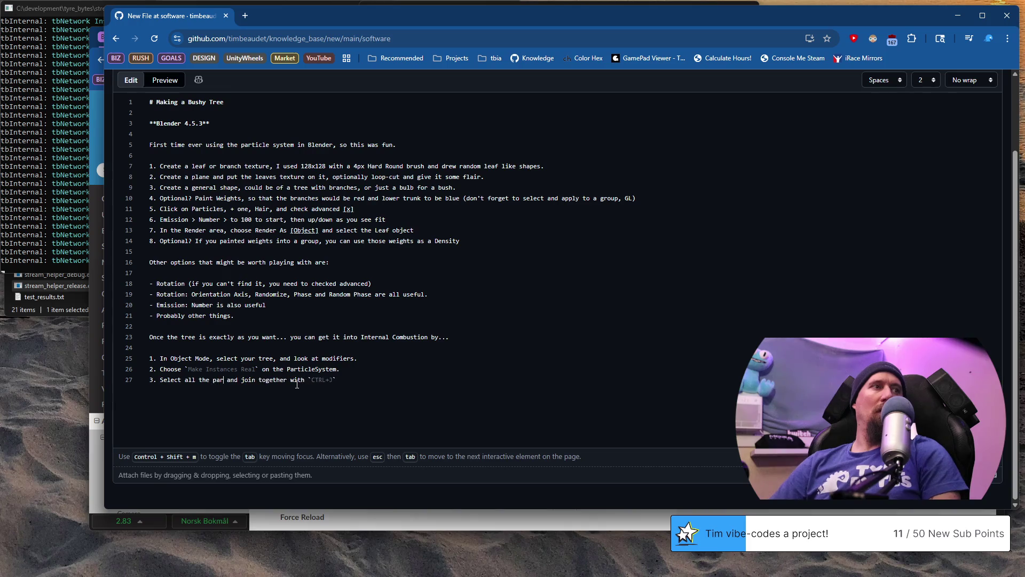
{"action": "type", "text": " and the t"}
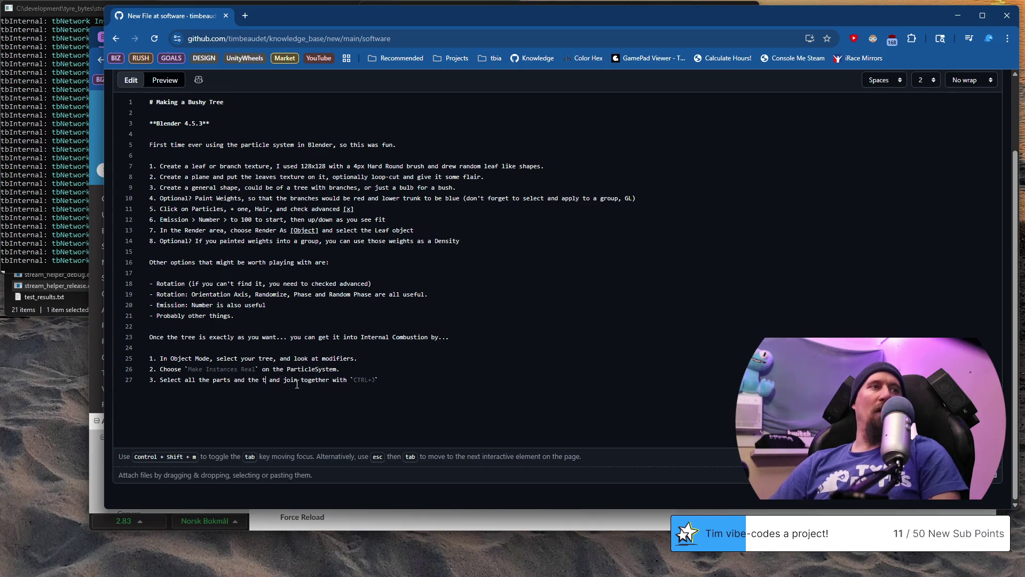
{"action": "type", "text": "runk last"}
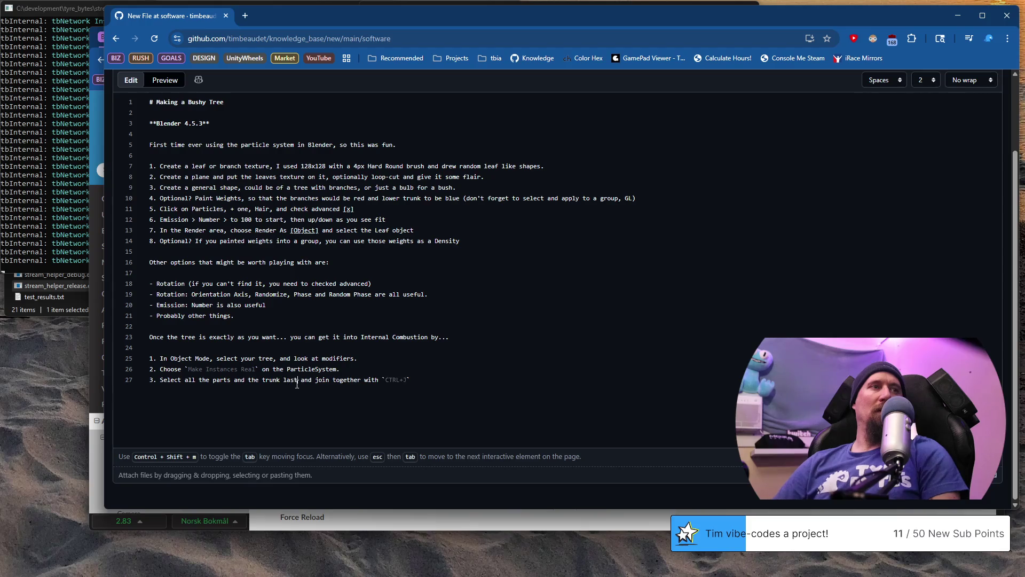
{"action": "key", "text": "Return"}
{"action": "type", "text": "4. Expo"}
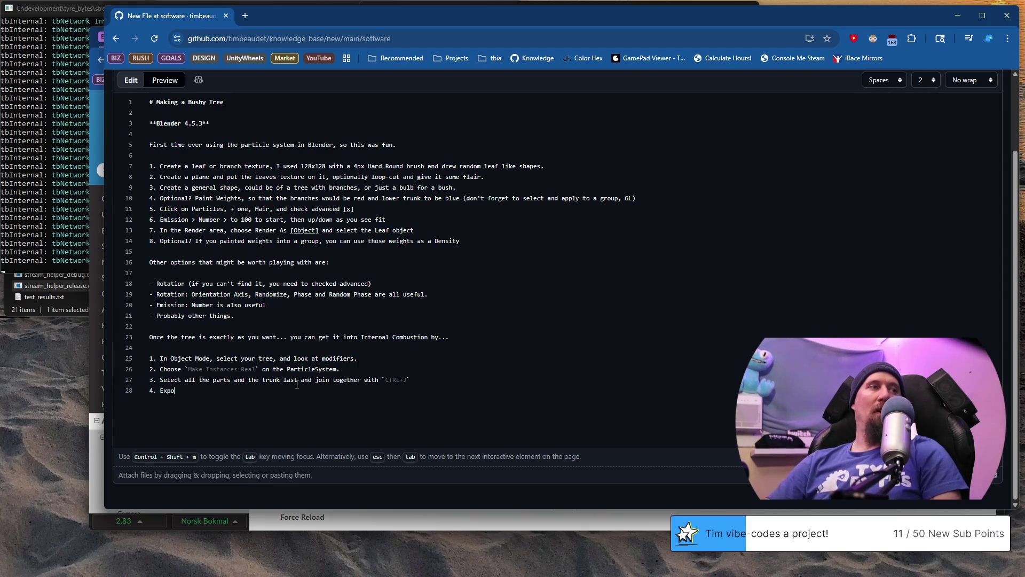
{"action": "type", "text": "rt like norm"}
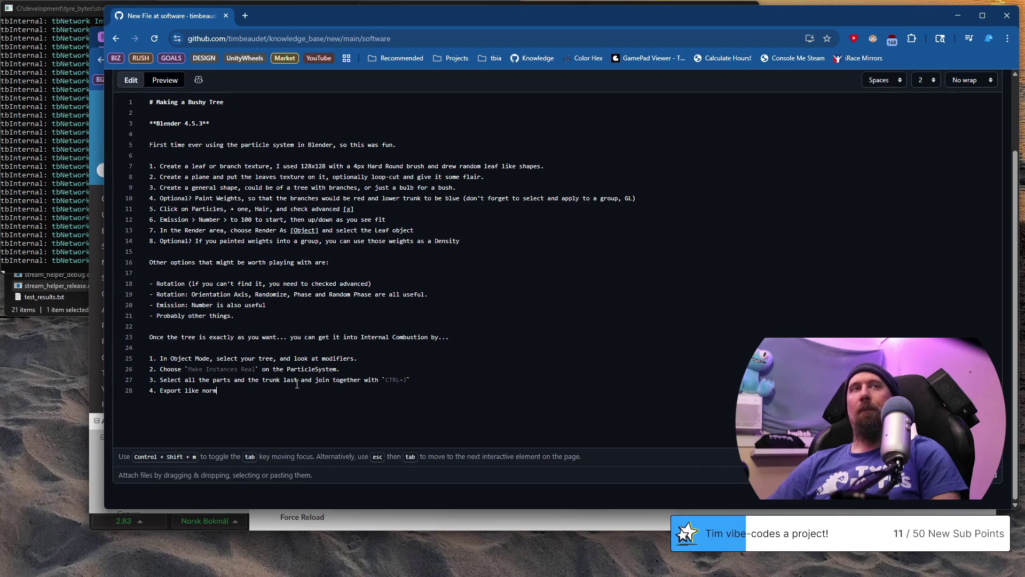
{"action": "type", "text": "al."}
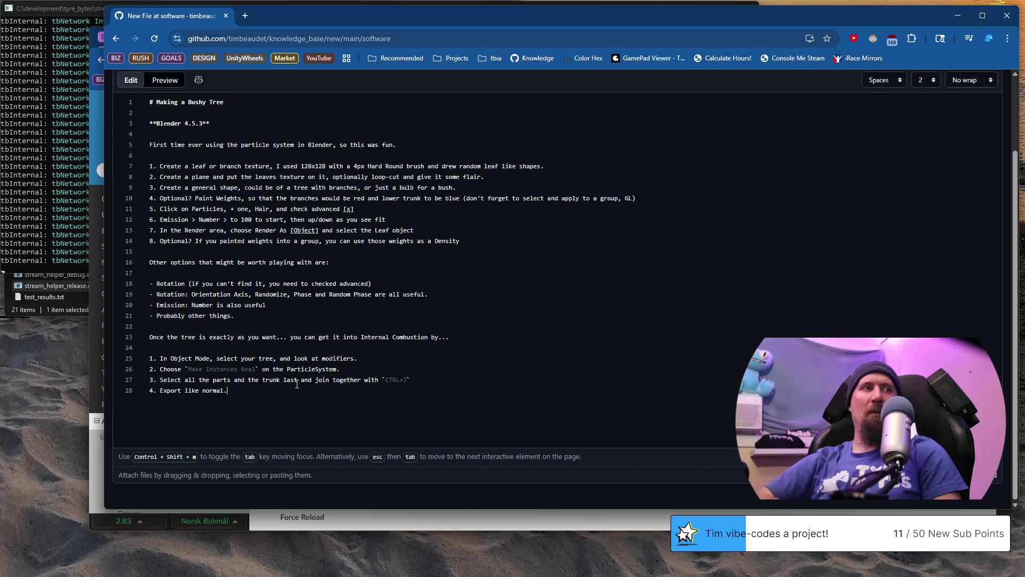
{"action": "type", "text": " (kinda... this"}
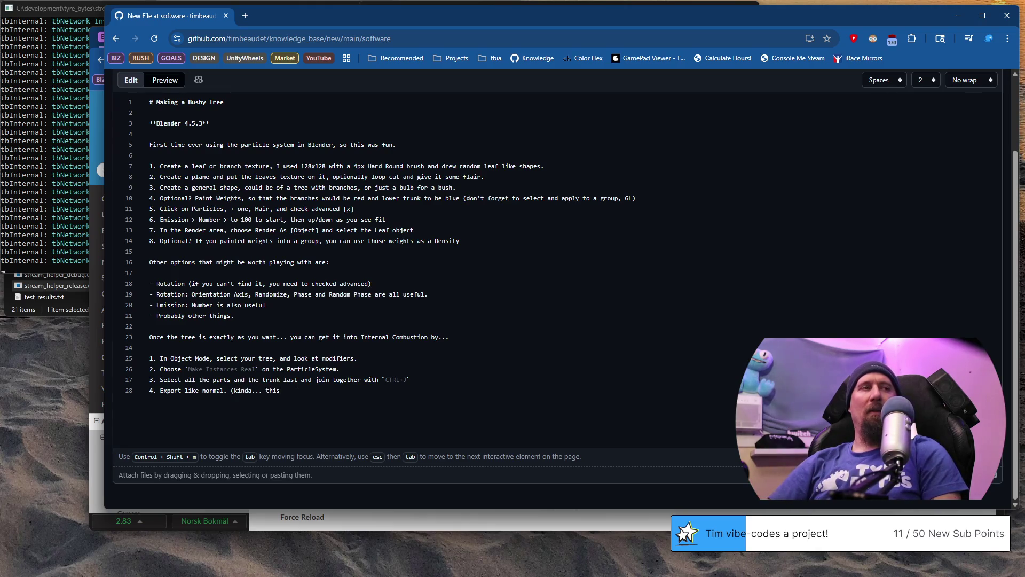
{"action": "type", "text": " may"}
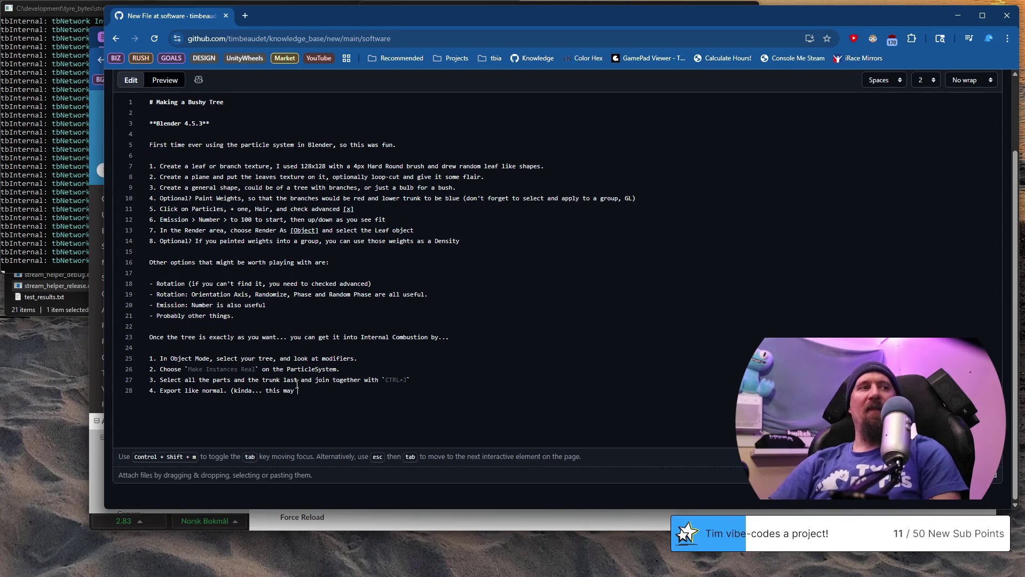
{"action": "type", "text": " hav"}
{"action": "key", "text": "BackSpace"}
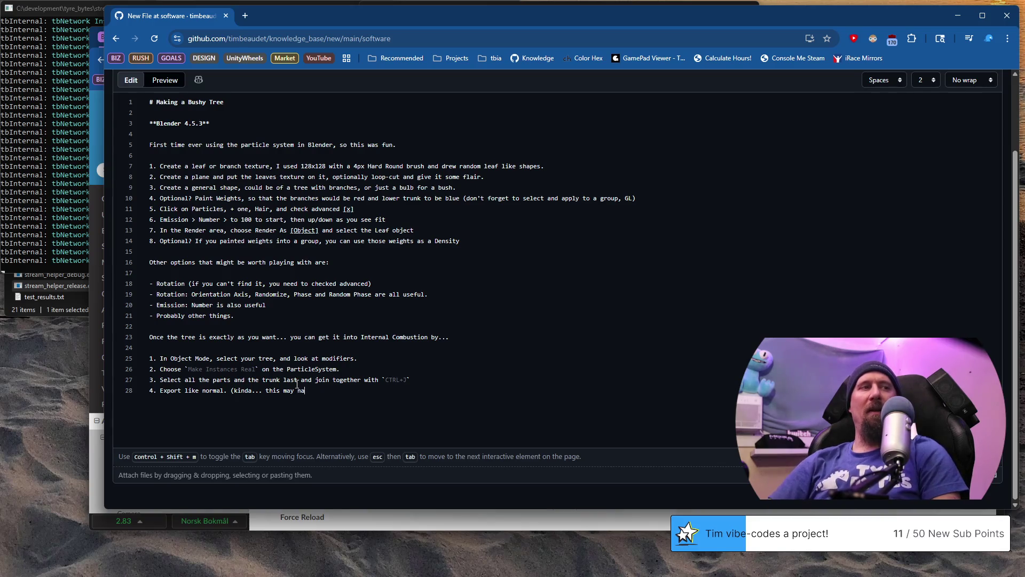
{"action": "key", "text": "BackSpace"}
{"action": "type", "text": "`"}
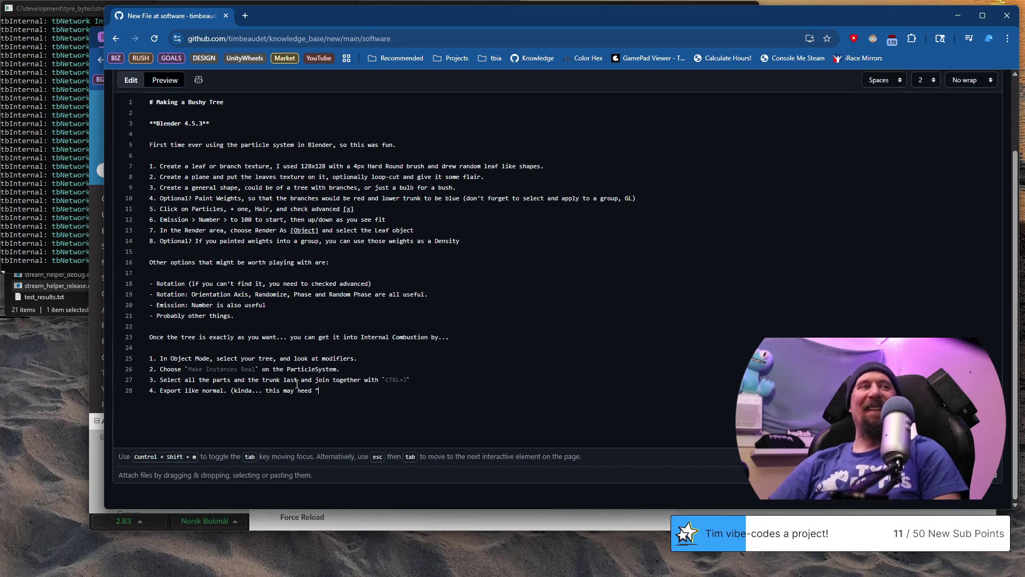
{"action": "type", "text": "eaves\" and"}
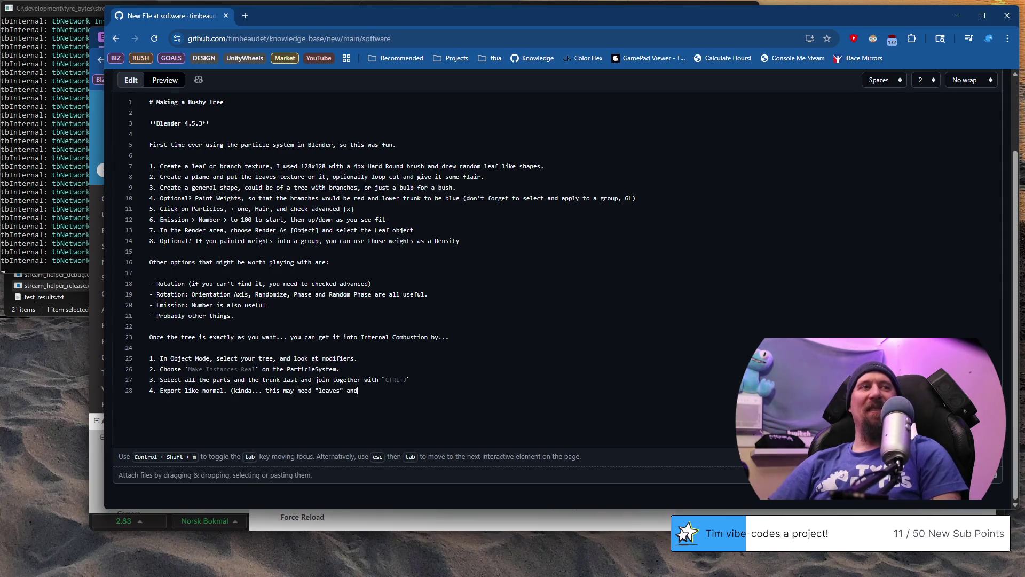
{"action": "type", "text": " \""}
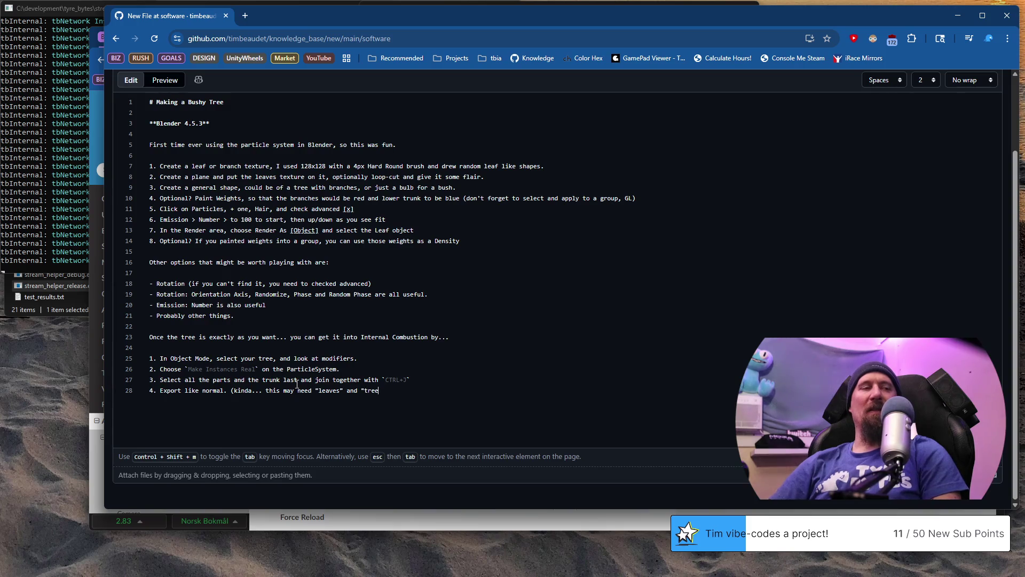
{"action": "type", "text": "trunk\" a"}
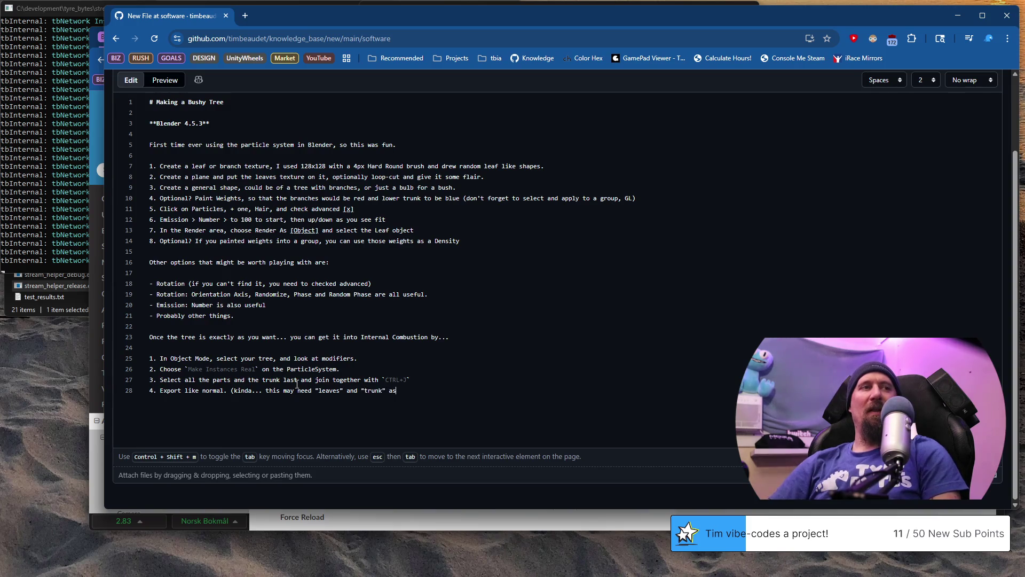
{"action": "type", "text": " separate objec"}
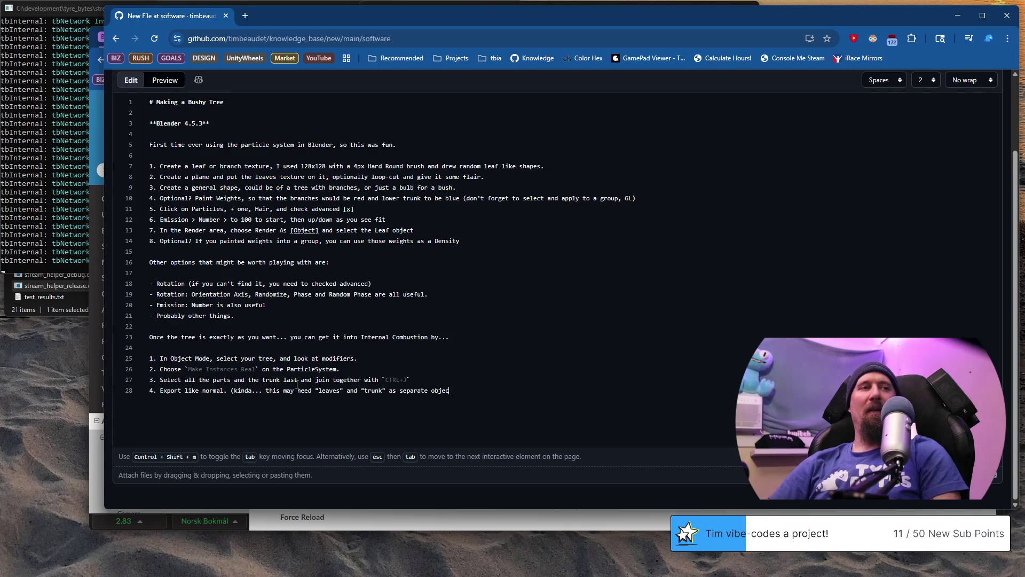
{"action": "type", "text": "ts for tex"}
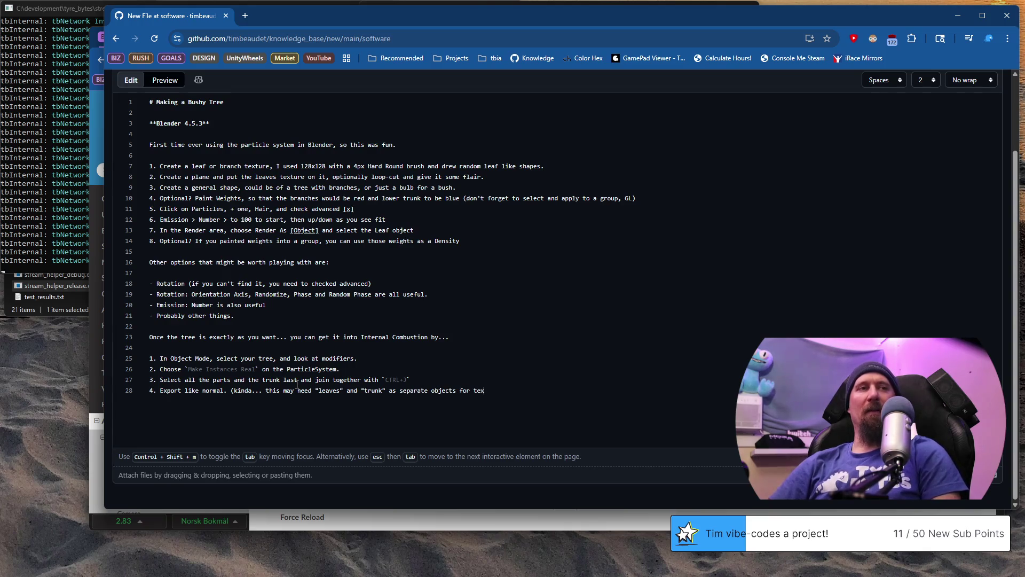
{"action": "type", "text": "ture etc"}
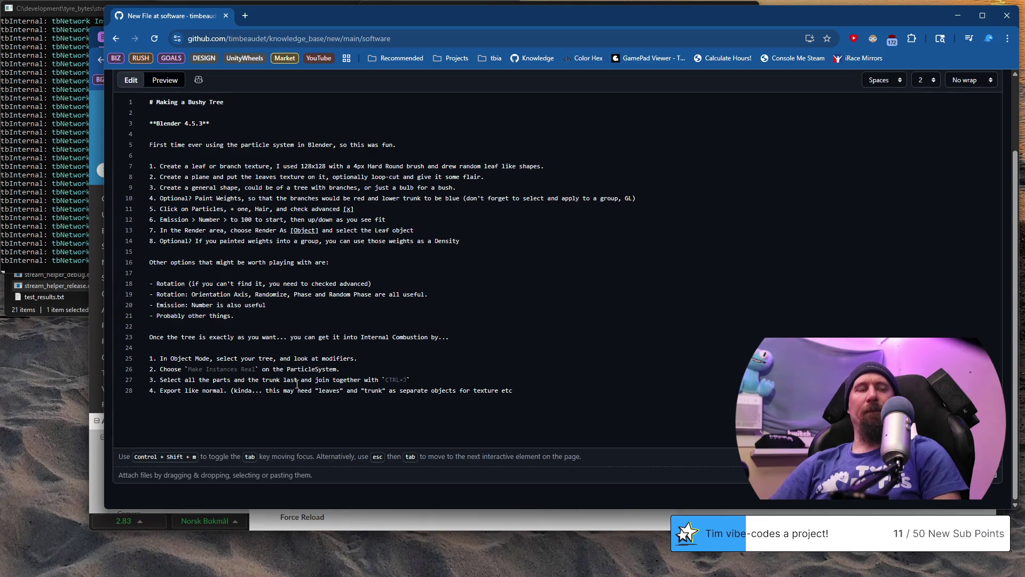
{"action": "type", "text": ")."}
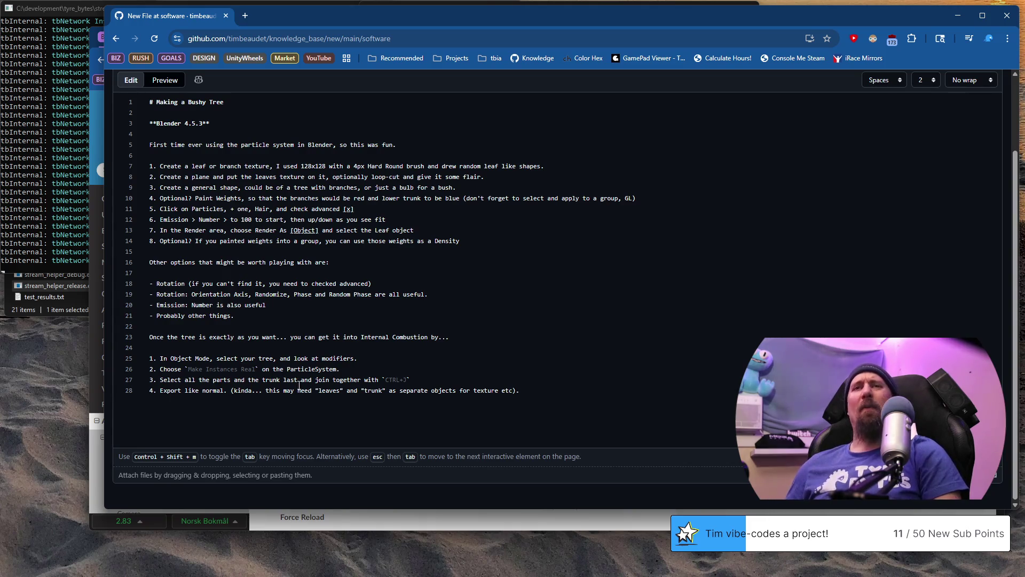
{"action": "scroll", "coordinate": [299, 387], "scroll_direction": "up", "scroll_amount": 2}
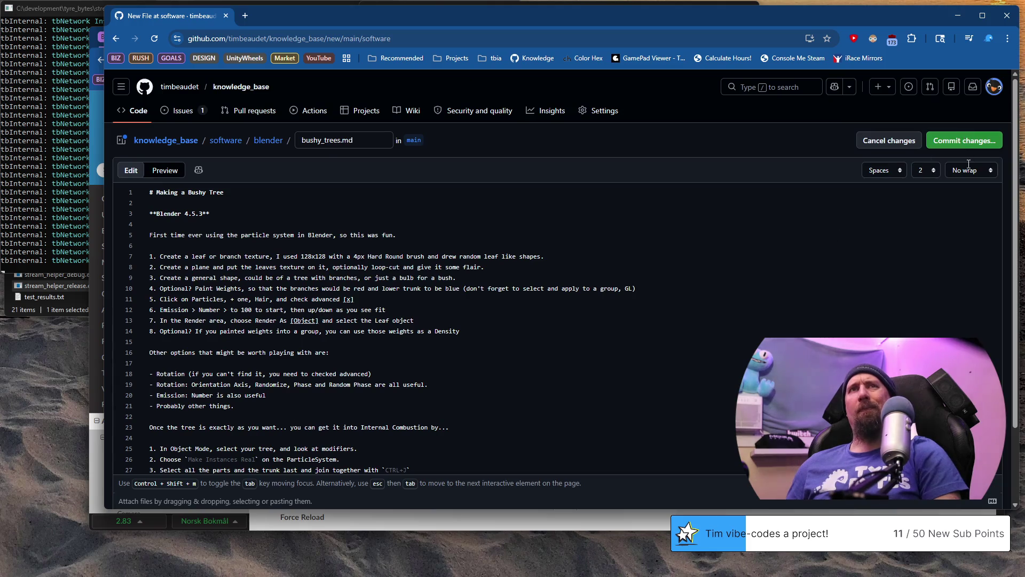
Commit bushy_trees.md to the software/blender folder and switch back to Blender.
{"action": "left_click", "coordinate": [965, 140]}
{"action": "left_click", "coordinate": [671, 425]}
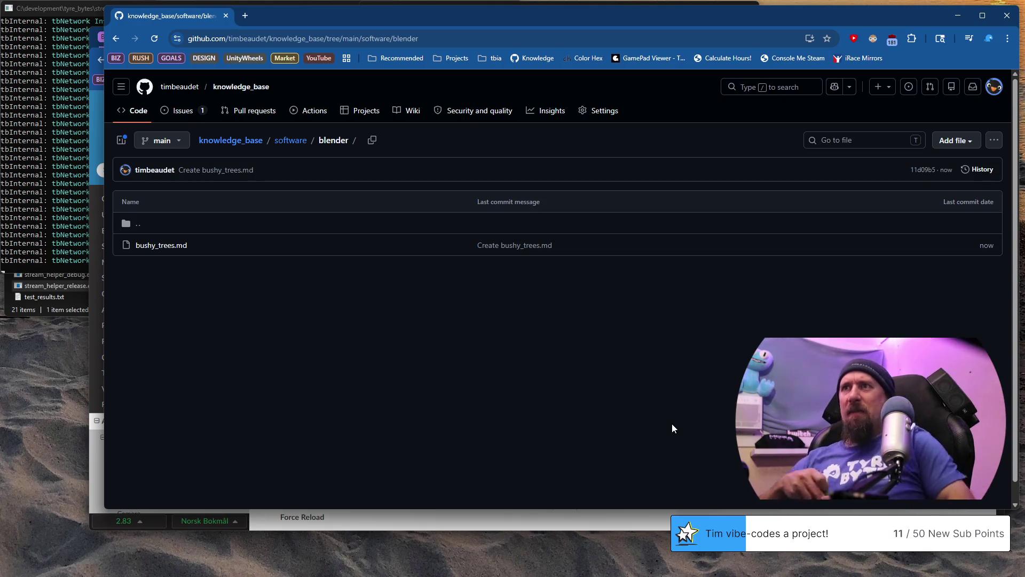
{"action": "key", "text": "alt+Tab"}
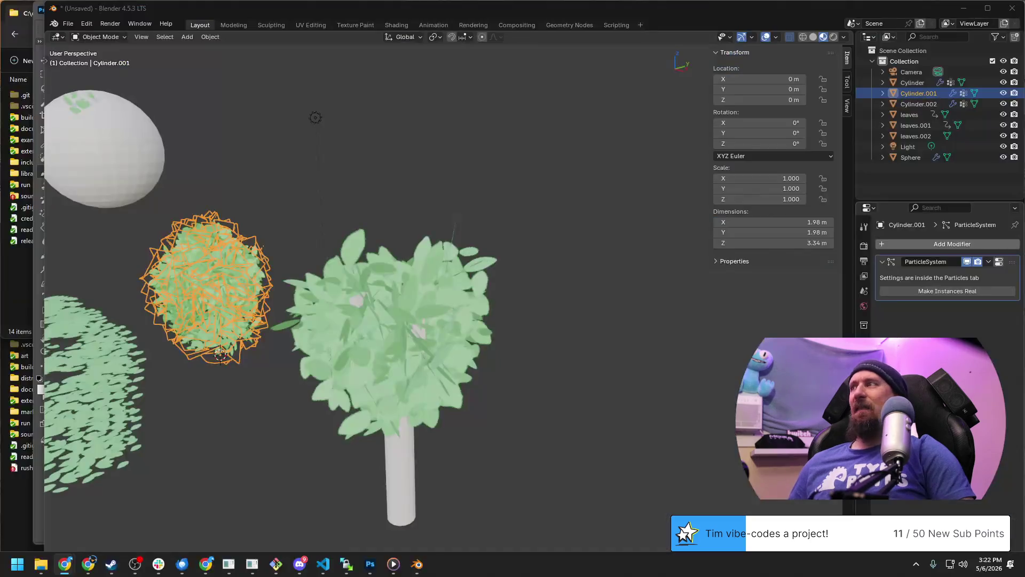
Glance at the cs_trees_moving reference clip, then return to the Blender tree scene.
{"action": "key", "text": "alt+Tab"}
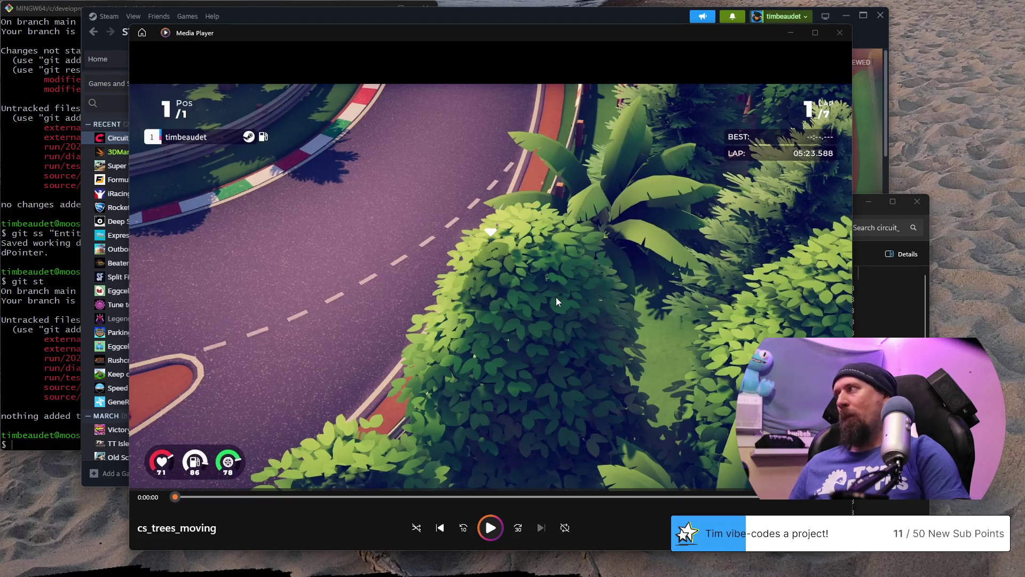
{"action": "key", "text": "alt+Tab"}
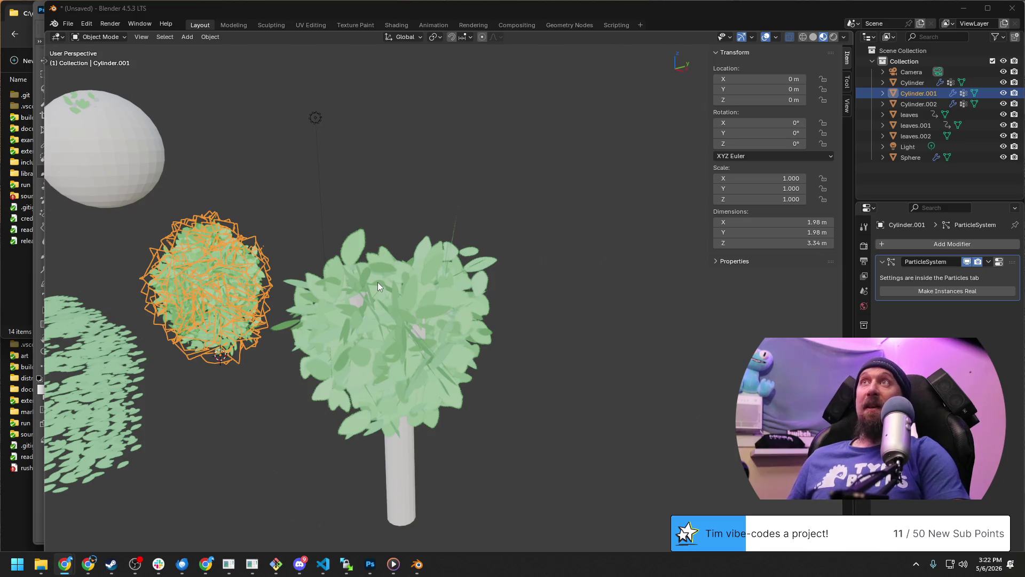
{"action": "scroll", "coordinate": [380, 283], "scroll_direction": "down", "scroll_amount": 5}
{"action": "scroll", "coordinate": [389, 290], "scroll_direction": "up", "scroll_amount": 3}
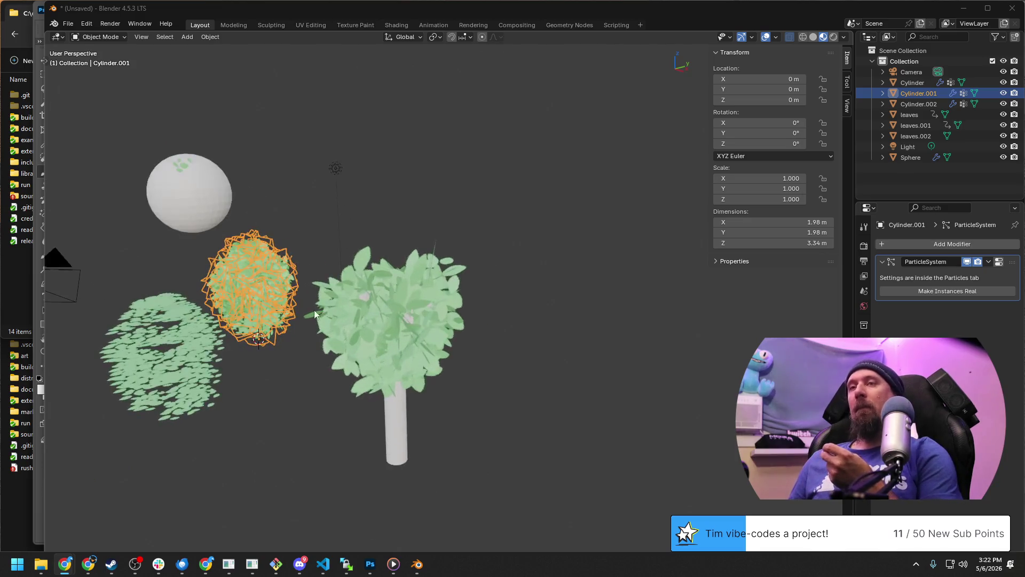
{"action": "middle_click_drag", "start_coordinate": [314, 310], "coordinate": [439, 321]}
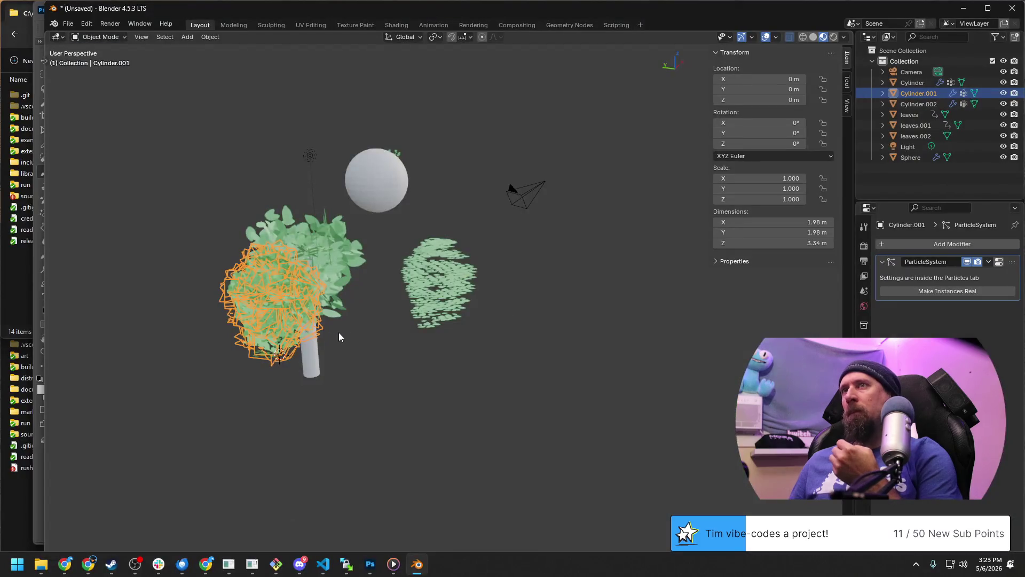
Orbit the scene to see the trees from another side.
{"action": "mouse_move", "coordinate": [339, 332]}
{"action": "middle_mouse_down"}
{"action": "mouse_move", "coordinate": [448, 344]}
{"action": "mouse_move", "coordinate": [507, 336]}
{"action": "middle_mouse_up"}
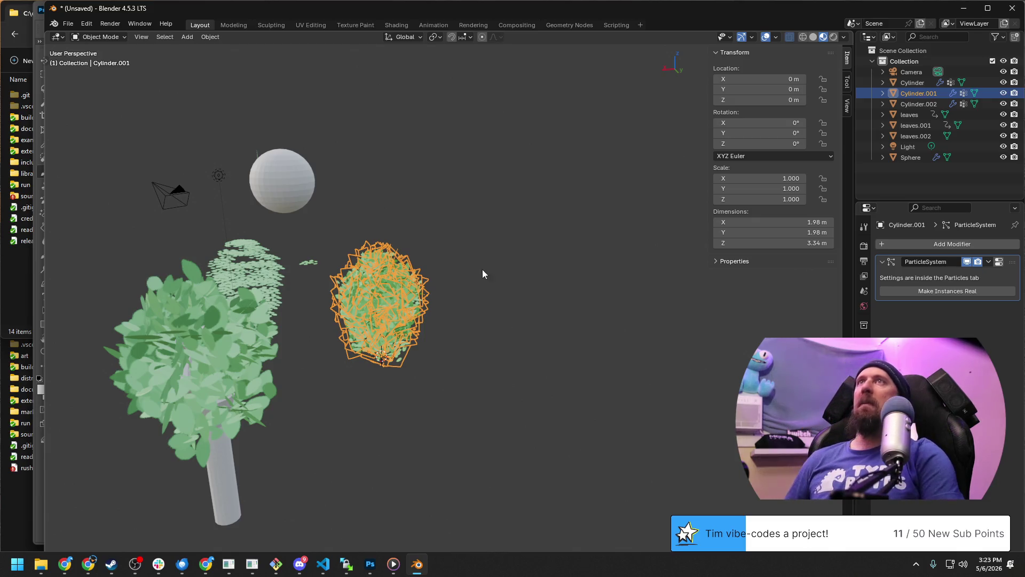
Inspect the Cylinder.001 tree from several sides, briefly toggling edit mode.
{"action": "mouse_move", "coordinate": [370, 352]}
{"action": "middle_mouse_down"}
{"action": "mouse_move", "coordinate": [452, 384]}
{"action": "mouse_move", "coordinate": [493, 382]}
{"action": "mouse_move", "coordinate": [639, 321]}
{"action": "mouse_move", "coordinate": [330, 389]}
{"action": "middle_mouse_up"}
{"action": "left_click", "coordinate": [513, 384]}
{"action": "scroll", "coordinate": [534, 380], "scroll_direction": "down", "scroll_amount": 3}
{"action": "scroll", "coordinate": [606, 316], "scroll_direction": "up", "scroll_amount": 4}
{"action": "scroll", "coordinate": [595, 293], "scroll_direction": "up", "scroll_amount": 2}
{"action": "middle_click_drag", "start_coordinate": [595, 292], "coordinate": [644, 329]}
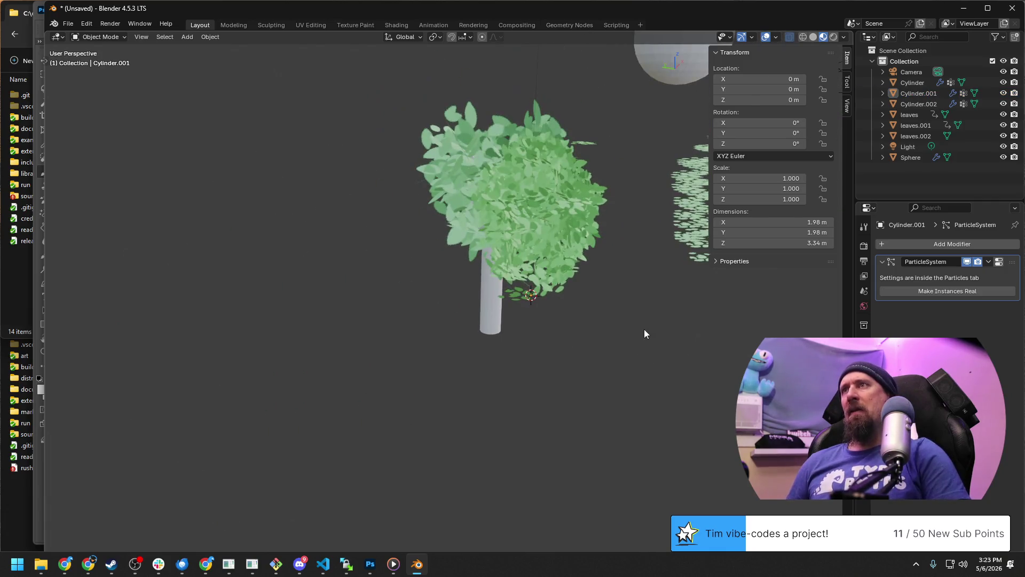
{"action": "key", "text": "Tab"}
{"action": "key", "text": "Tab"}
{"action": "scroll", "coordinate": [427, 427], "scroll_direction": "down", "scroll_amount": 3}
{"action": "mouse_move", "coordinate": [428, 428]}
{"action": "middle_mouse_down"}
{"action": "mouse_move", "coordinate": [438, 364]}
{"action": "mouse_move", "coordinate": [366, 365]}
{"action": "middle_mouse_up"}
{"action": "scroll", "coordinate": [528, 307], "scroll_direction": "up", "scroll_amount": 3}
{"action": "mouse_move", "coordinate": [527, 308]}
{"action": "middle_mouse_down"}
{"action": "mouse_move", "coordinate": [413, 296]}
{"action": "mouse_move", "coordinate": [347, 261]}
{"action": "mouse_move", "coordinate": [442, 292]}
{"action": "middle_mouse_up"}
{"action": "scroll", "coordinate": [442, 291], "scroll_direction": "down", "scroll_amount": 3}
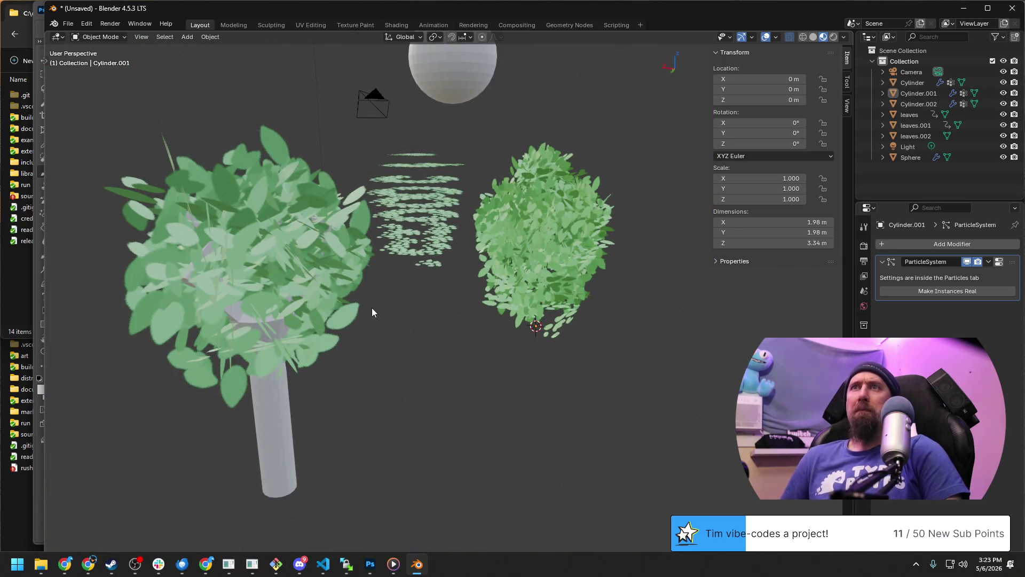
{"action": "mouse_move", "coordinate": [395, 317]}
{"action": "middle_mouse_down"}
{"action": "mouse_move", "coordinate": [413, 339]}
{"action": "mouse_move", "coordinate": [588, 347]}
{"action": "mouse_move", "coordinate": [356, 366]}
{"action": "mouse_move", "coordinate": [493, 361]}
{"action": "mouse_move", "coordinate": [511, 392]}
{"action": "mouse_move", "coordinate": [500, 420]}
{"action": "mouse_move", "coordinate": [478, 364]}
{"action": "middle_mouse_up"}
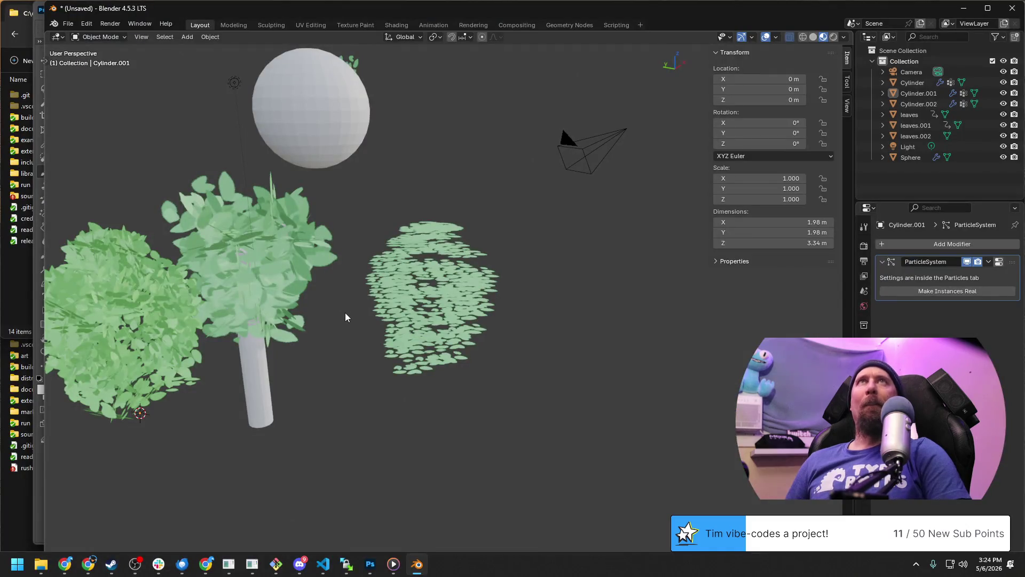
{"action": "mouse_move", "coordinate": [345, 312]}
{"action": "middle_mouse_down"}
{"action": "mouse_move", "coordinate": [344, 322]}
{"action": "mouse_move", "coordinate": [430, 266]}
{"action": "middle_mouse_up"}
{"action": "key", "text": "Tab"}
{"action": "key", "text": "Tab"}
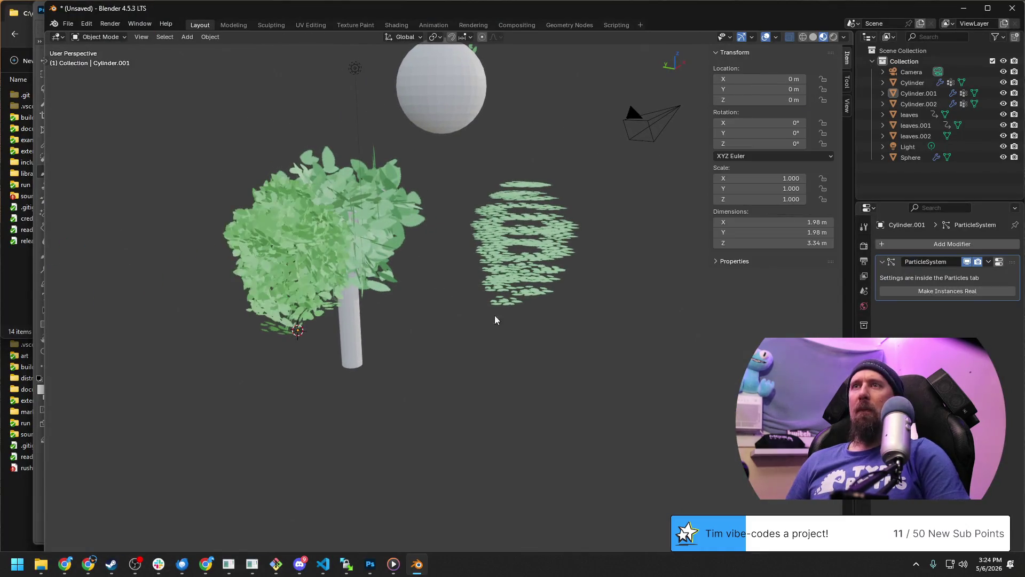
Switch the viewport shading to Rendered to preview the leafy trees.
{"action": "left_click", "coordinate": [834, 37]}
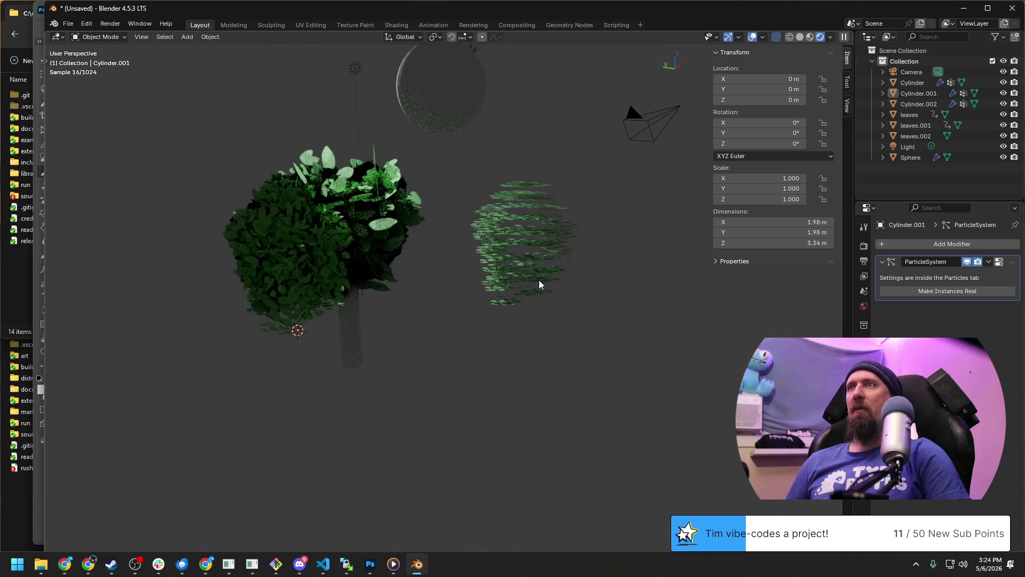
Select the scene camera and look through it at the rendered bushes.
{"action": "mouse_move", "coordinate": [550, 278]}
{"action": "middle_mouse_down"}
{"action": "mouse_move", "coordinate": [618, 374]}
{"action": "mouse_move", "coordinate": [326, 332]}
{"action": "mouse_move", "coordinate": [438, 344]}
{"action": "mouse_move", "coordinate": [238, 332]}
{"action": "mouse_move", "coordinate": [350, 274]}
{"action": "mouse_move", "coordinate": [327, 272]}
{"action": "mouse_move", "coordinate": [391, 283]}
{"action": "mouse_move", "coordinate": [356, 280]}
{"action": "middle_mouse_up"}
{"action": "mouse_move", "coordinate": [323, 244]}
{"action": "middle_mouse_down"}
{"action": "mouse_move", "coordinate": [404, 366]}
{"action": "mouse_move", "coordinate": [520, 388]}
{"action": "middle_mouse_up"}
{"action": "scroll", "coordinate": [404, 366], "scroll_direction": "up", "scroll_amount": 2}
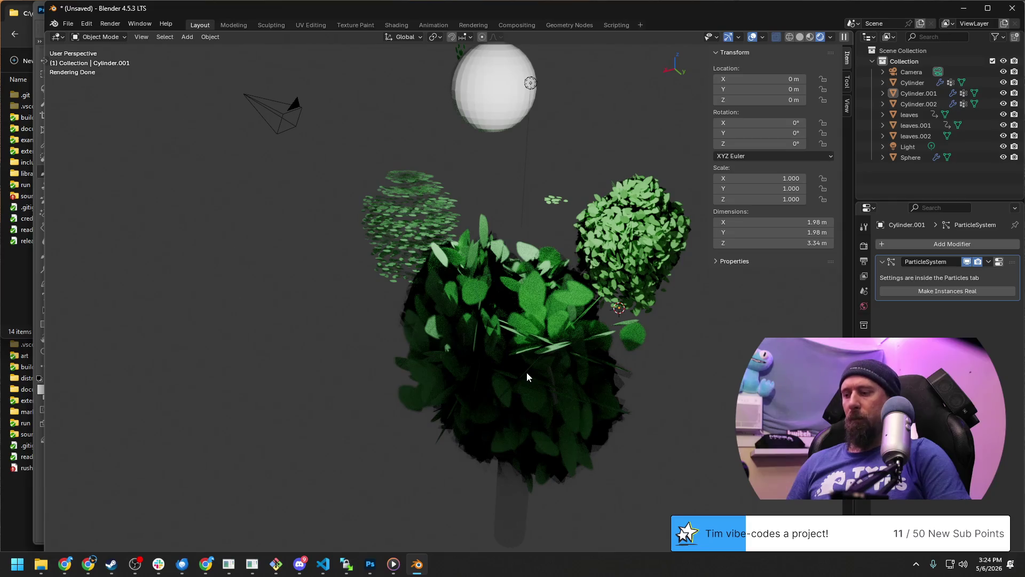
{"action": "left_click", "coordinate": [262, 108]}
{"action": "middle_click_drag", "start_coordinate": [251, 153], "coordinate": [262, 228]}
{"action": "scroll", "coordinate": [305, 235], "scroll_direction": "up", "scroll_amount": 3}
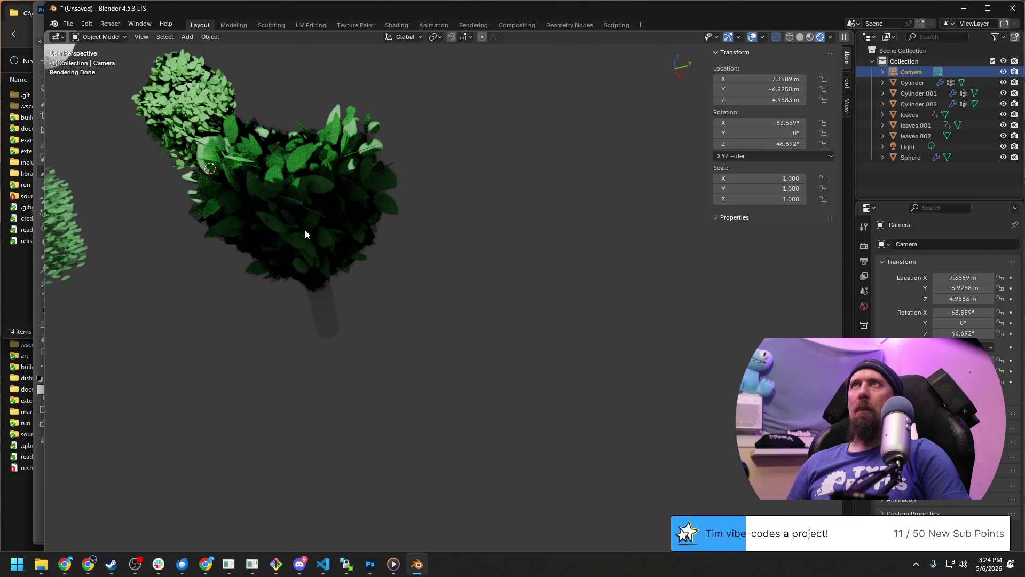
{"action": "key", "text": "KP_0"}
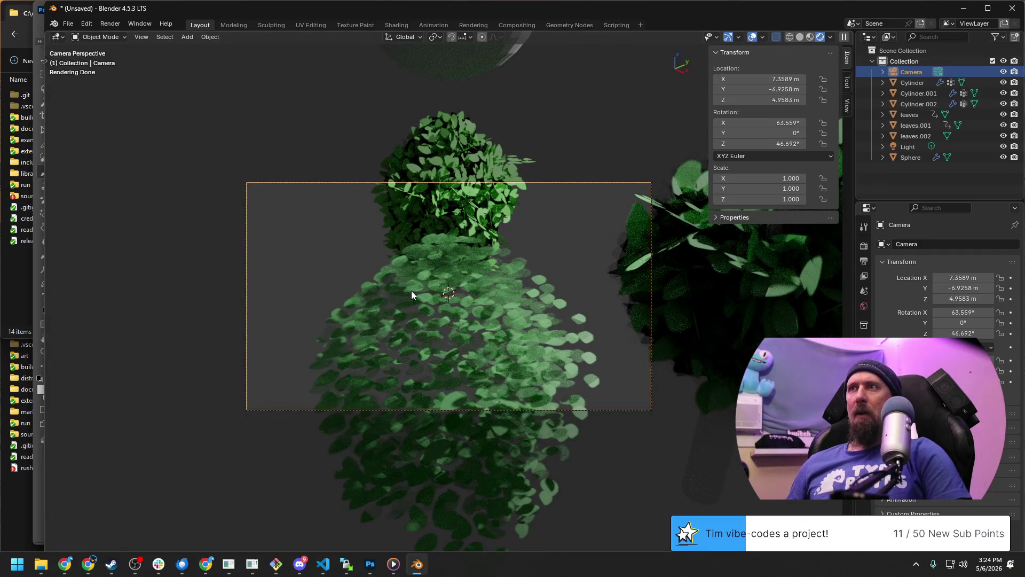
Leave the camera view, snap to Left, frame the selected camera, then return to the camera view.
{"action": "mouse_move", "coordinate": [411, 291]}
{"action": "middle_mouse_down", "text": "shift"}
{"action": "mouse_move", "coordinate": [467, 294]}
{"action": "mouse_move", "coordinate": [406, 310]}
{"action": "middle_mouse_up", "text": "shift"}
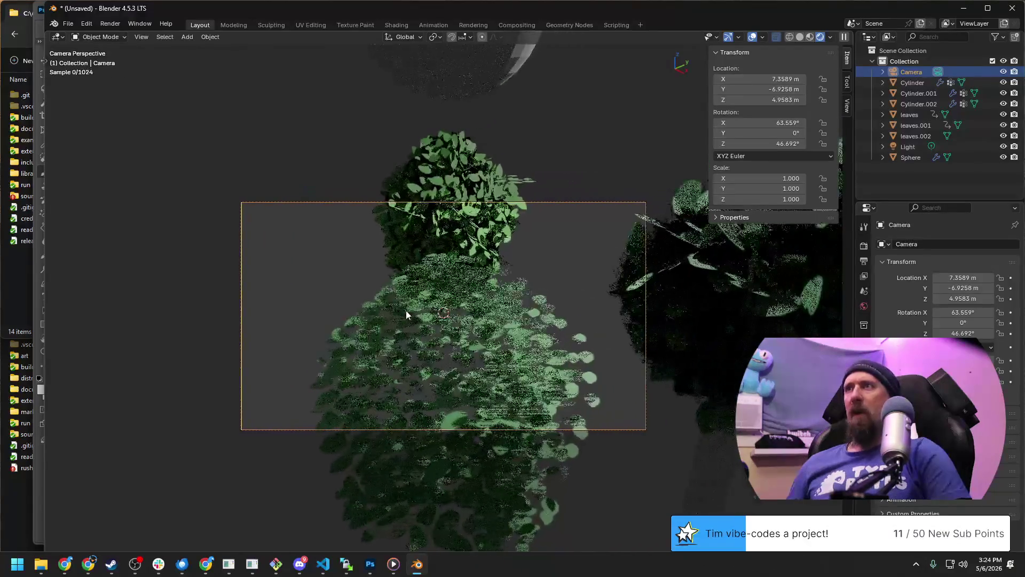
{"action": "key", "text": "grave"}
{"action": "key", "text": "Escape"}
{"action": "key", "text": "shift+Tab"}
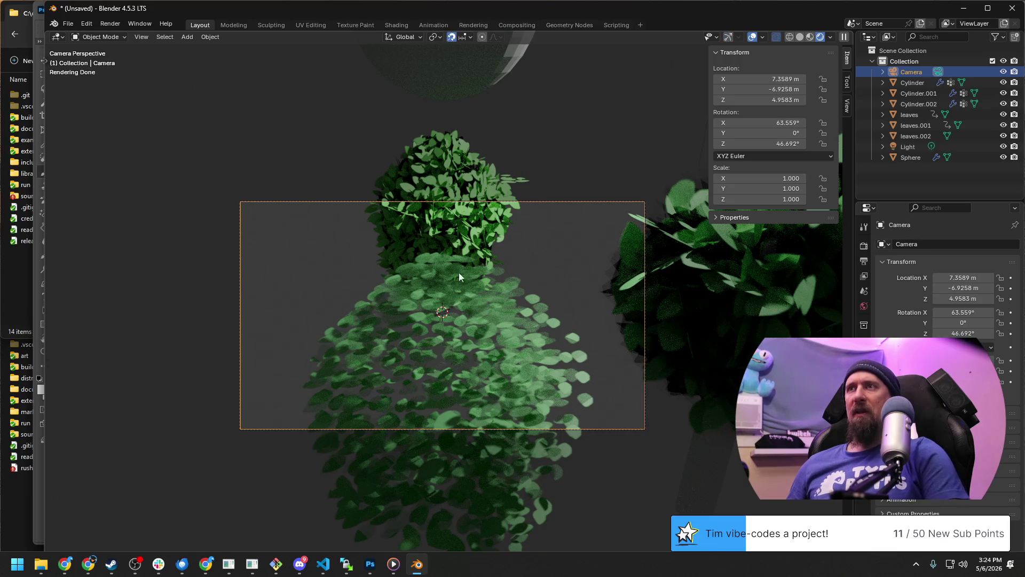
{"action": "middle_click_drag", "start_coordinate": [459, 272], "coordinate": [449, 280]}
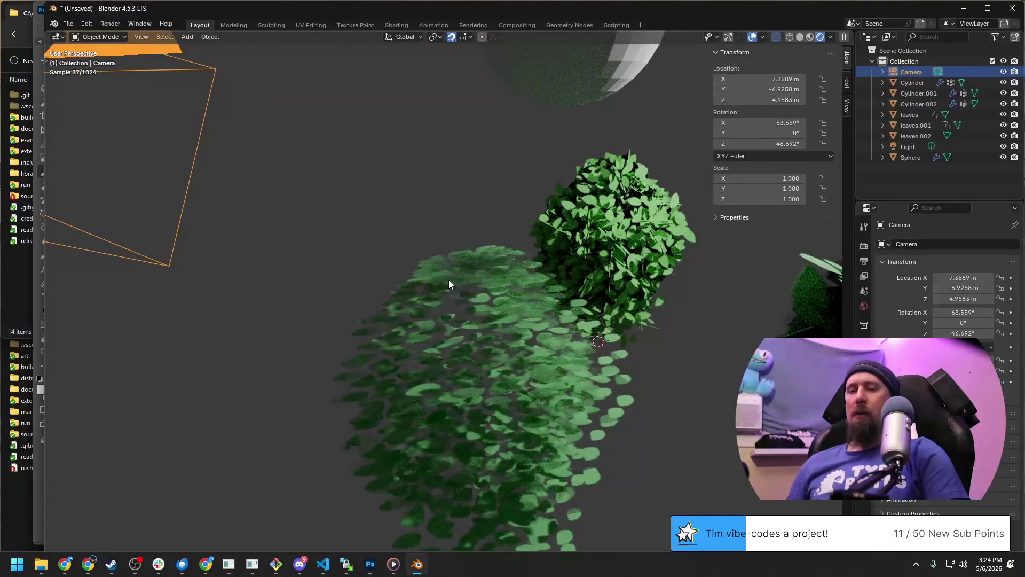
{"action": "mouse_move", "coordinate": [450, 279]}
{"action": "middle_mouse_down"}
{"action": "mouse_move", "coordinate": [307, 311]}
{"action": "mouse_move", "coordinate": [474, 279]}
{"action": "middle_mouse_up"}
{"action": "key", "text": "ctrl+KP_3"}
{"action": "key", "text": "grave"}
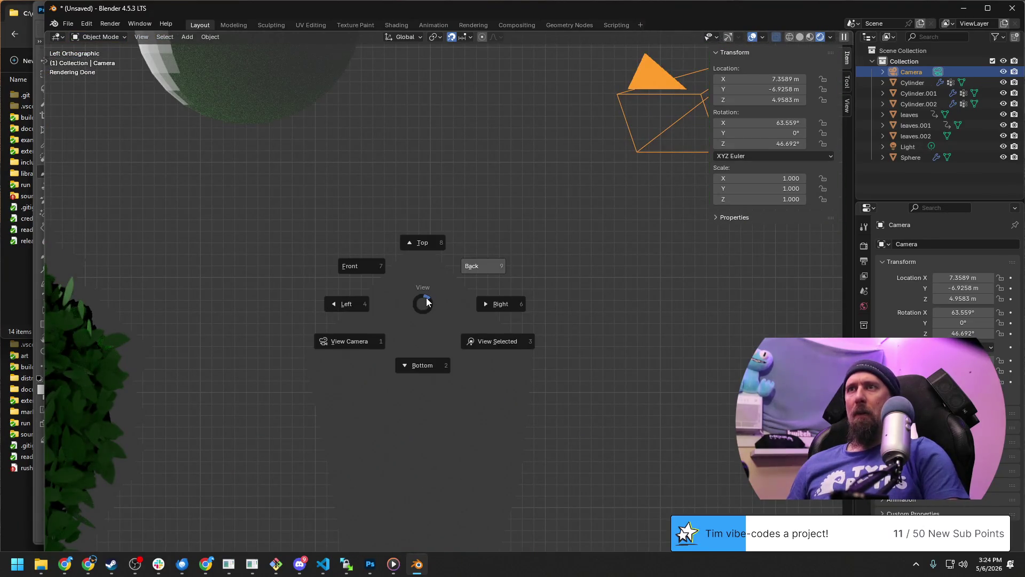
{"action": "left_click", "coordinate": [522, 427]}
{"action": "key", "text": "grave"}
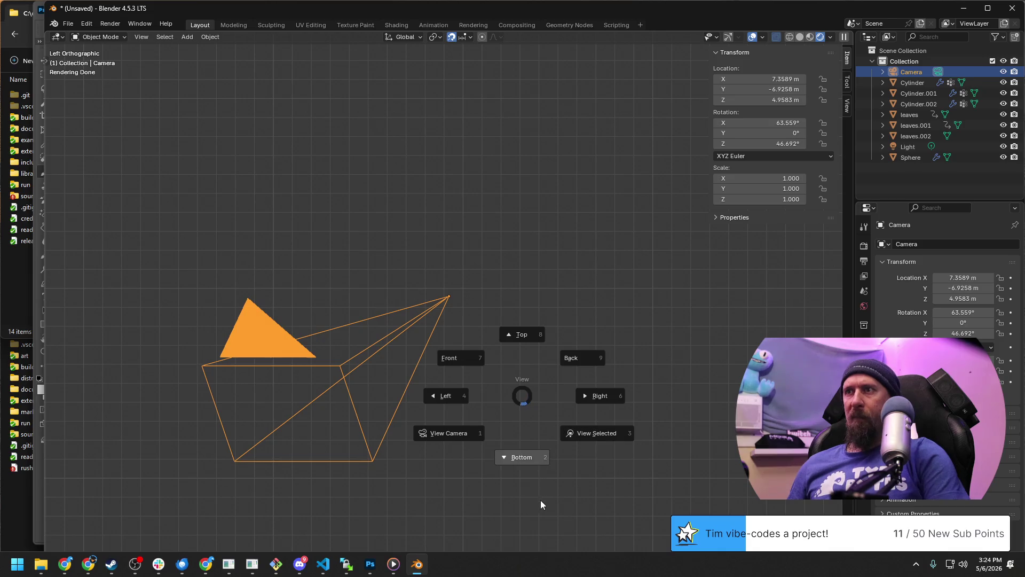
{"action": "left_click", "coordinate": [463, 437]}
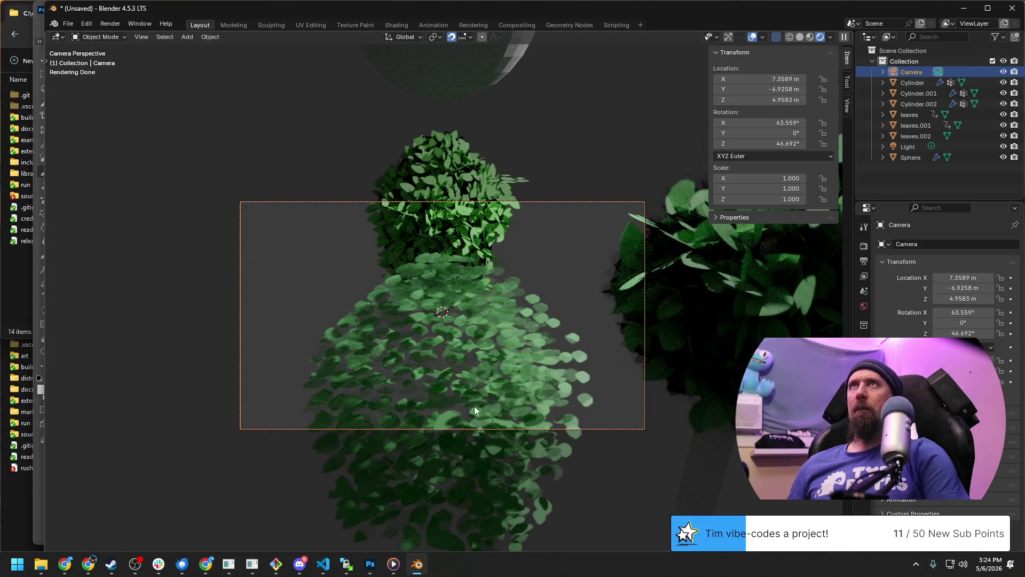
Orbit around the bushes and camera from several angles, then start a final F12 render.
{"action": "mouse_move", "coordinate": [451, 390]}
{"action": "middle_mouse_down"}
{"action": "mouse_move", "coordinate": [437, 338]}
{"action": "mouse_move", "coordinate": [428, 351]}
{"action": "mouse_move", "coordinate": [396, 320]}
{"action": "middle_mouse_up"}
{"action": "scroll", "coordinate": [437, 338], "scroll_direction": "down", "scroll_amount": 5}
{"action": "scroll", "coordinate": [397, 344], "scroll_direction": "up", "scroll_amount": 2}
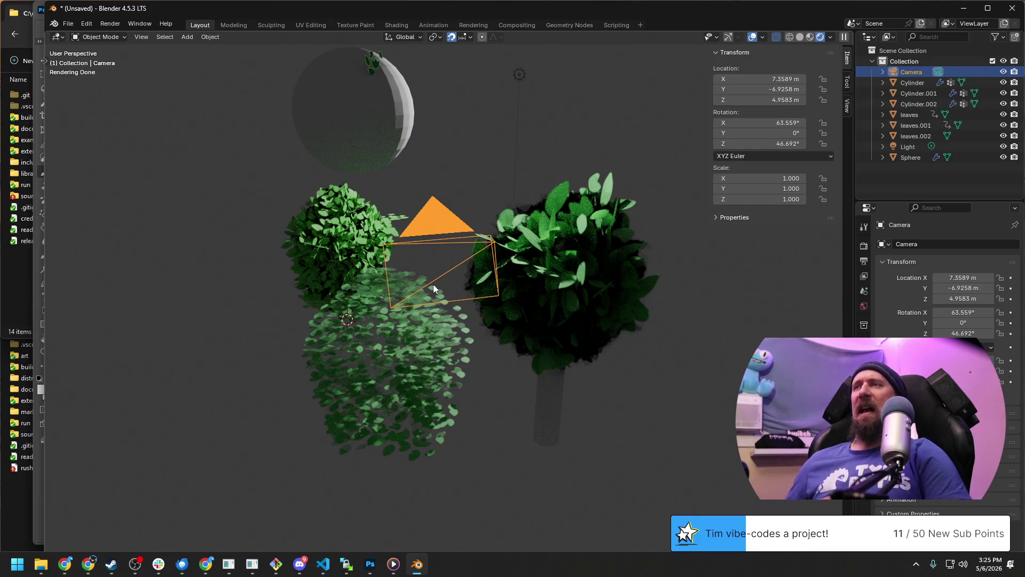
{"action": "mouse_move", "coordinate": [413, 251]}
{"action": "middle_mouse_down"}
{"action": "mouse_move", "coordinate": [327, 254]}
{"action": "mouse_move", "coordinate": [356, 271]}
{"action": "middle_mouse_up"}
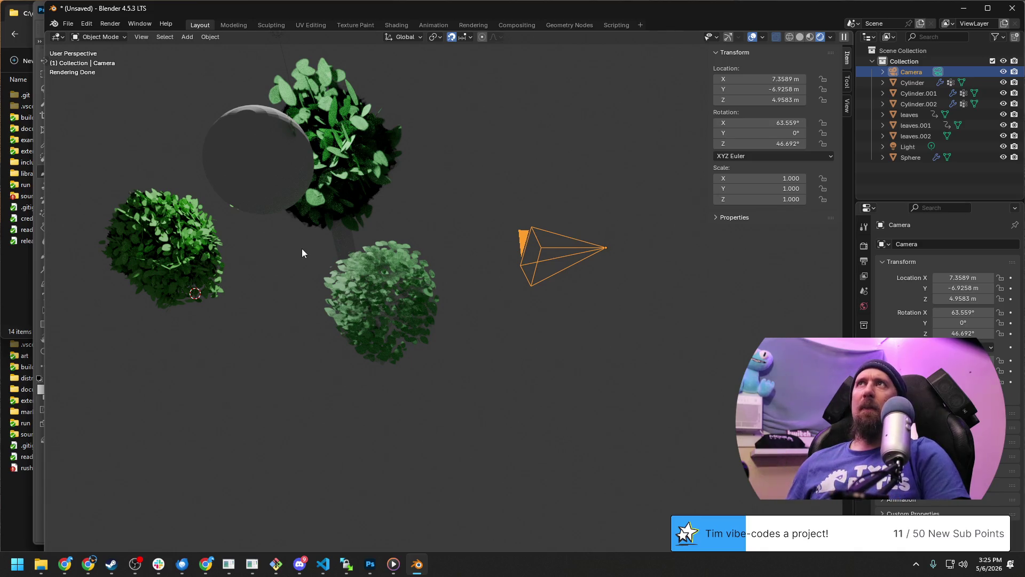
{"action": "scroll", "coordinate": [305, 261], "scroll_direction": "up", "scroll_amount": 1}
{"action": "scroll", "coordinate": [306, 261], "scroll_direction": "up", "scroll_amount": 1}
{"action": "mouse_move", "coordinate": [451, 358]}
{"action": "middle_mouse_down"}
{"action": "mouse_move", "coordinate": [316, 317]}
{"action": "mouse_move", "coordinate": [356, 342]}
{"action": "mouse_move", "coordinate": [312, 309]}
{"action": "mouse_move", "coordinate": [320, 318]}
{"action": "middle_mouse_up"}
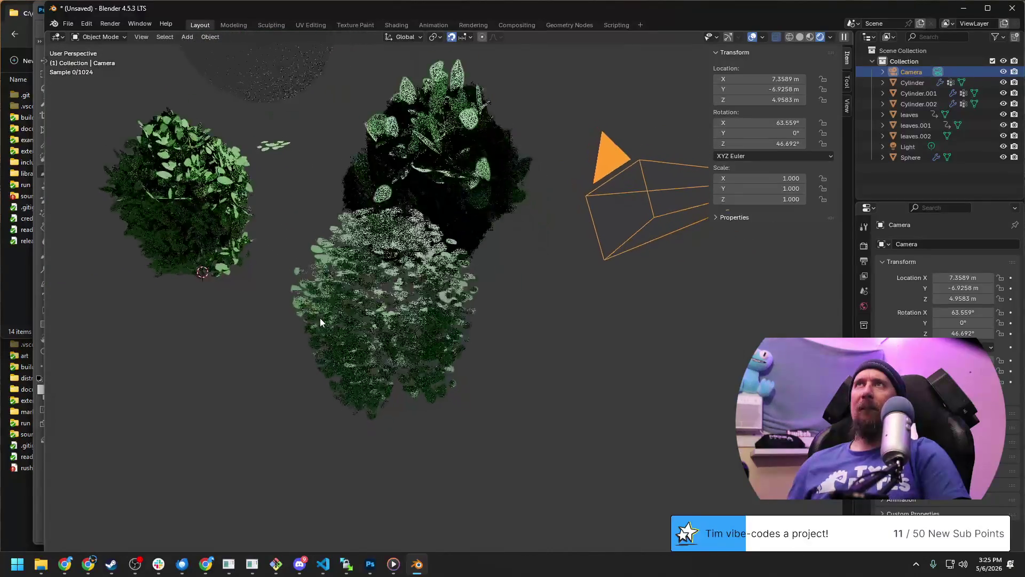
{"action": "middle_click_drag", "start_coordinate": [248, 288], "coordinate": [282, 305]}
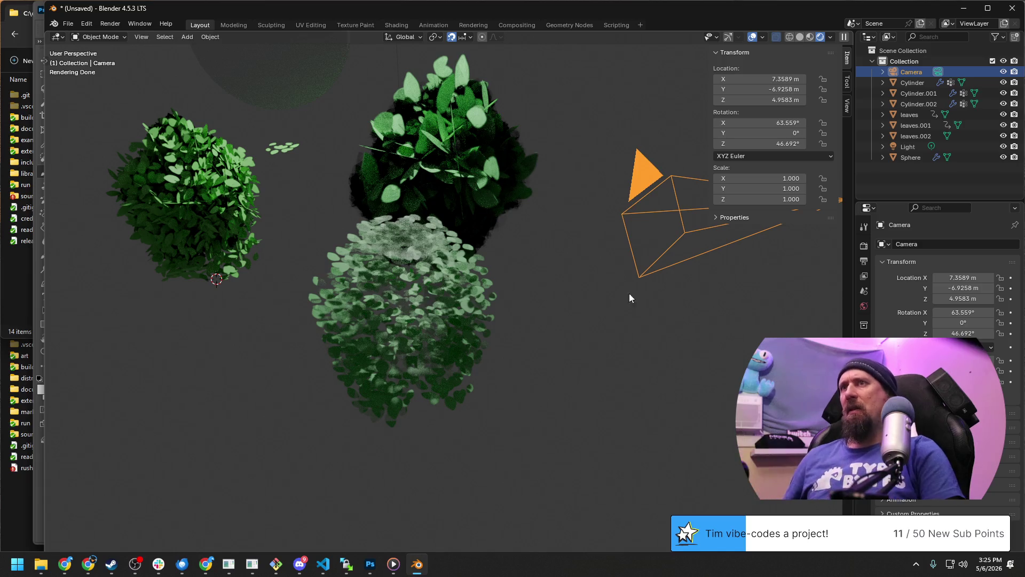
{"action": "scroll", "coordinate": [374, 281], "scroll_direction": "up", "scroll_amount": 3}
{"action": "scroll", "coordinate": [374, 281], "scroll_direction": "up", "scroll_amount": 2}
{"action": "mouse_move", "coordinate": [374, 281]}
{"action": "middle_mouse_down"}
{"action": "mouse_move", "coordinate": [374, 328]}
{"action": "mouse_move", "coordinate": [578, 280]}
{"action": "mouse_move", "coordinate": [336, 360]}
{"action": "mouse_move", "coordinate": [334, 410]}
{"action": "middle_mouse_up"}
{"action": "mouse_move", "coordinate": [544, 333]}
{"action": "middle_mouse_down"}
{"action": "mouse_move", "coordinate": [371, 304]}
{"action": "mouse_move", "coordinate": [484, 234]}
{"action": "mouse_move", "coordinate": [249, 168]}
{"action": "middle_mouse_up"}
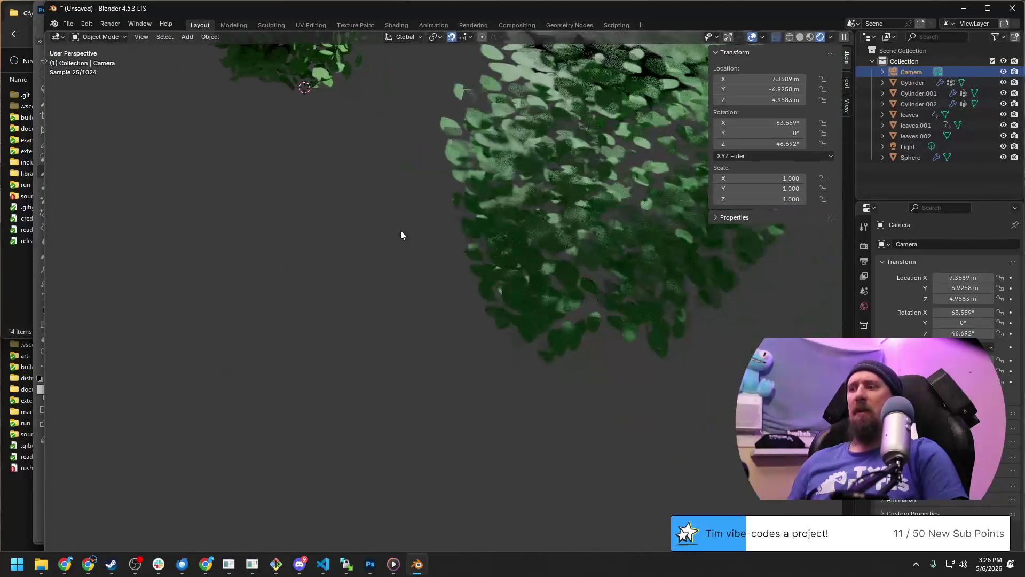
{"action": "key", "text": "F12"}
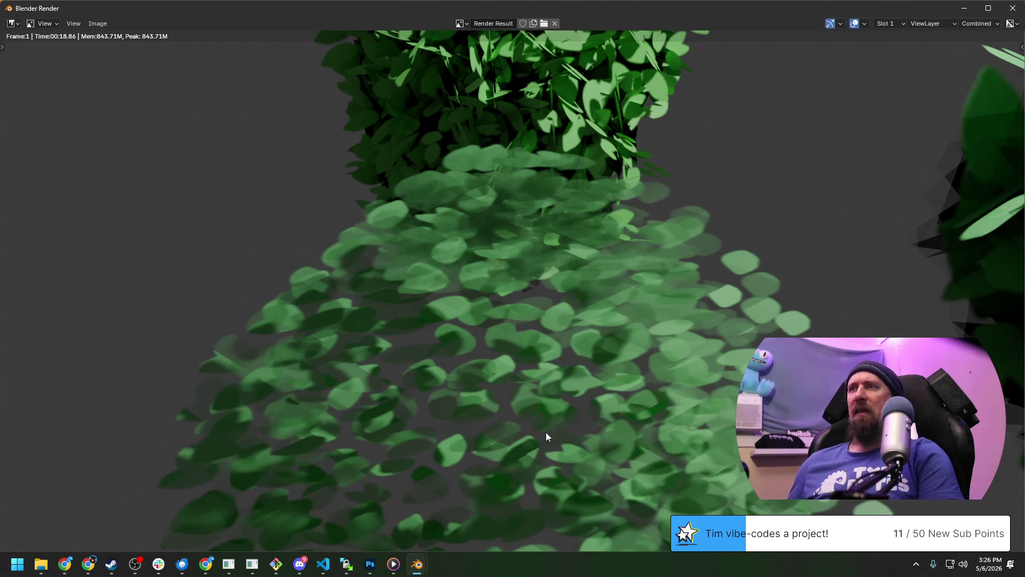
Close the finished render result.
{"action": "key", "text": "Escape"}
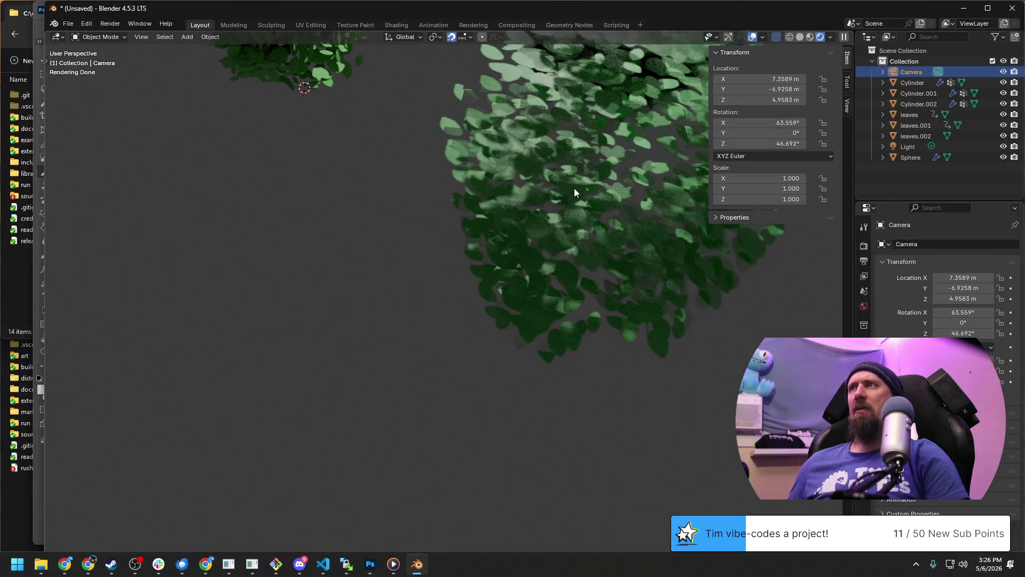
Frame all three bushes and the camera, then select the light-green Cylinder bush.
{"action": "mouse_move", "coordinate": [575, 188]}
{"action": "middle_mouse_down"}
{"action": "mouse_move", "coordinate": [405, 277]}
{"action": "mouse_move", "coordinate": [456, 233]}
{"action": "middle_mouse_up"}
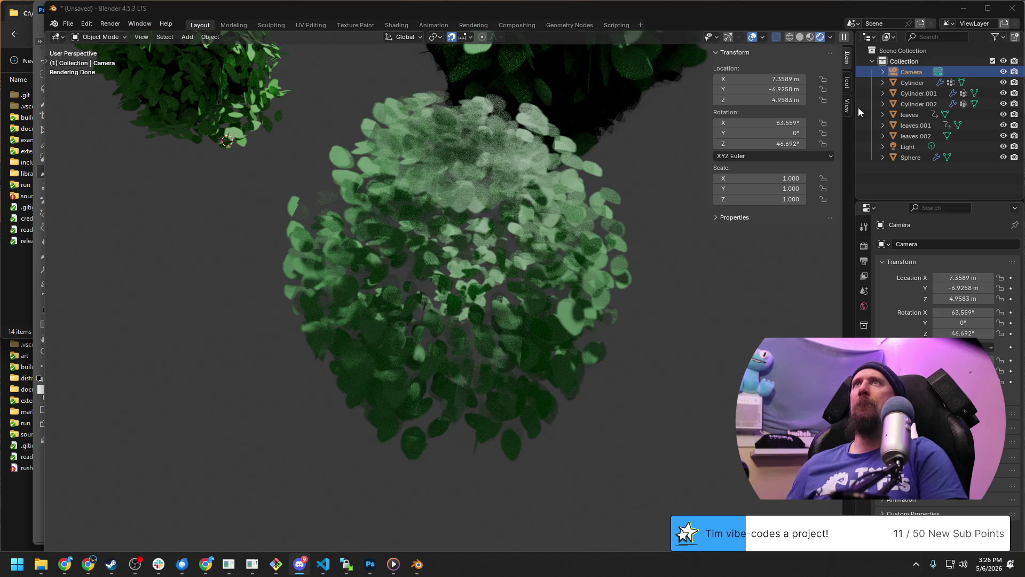
{"action": "scroll", "coordinate": [585, 374], "scroll_direction": "down", "scroll_amount": 5}
{"action": "middle_click_drag", "start_coordinate": [583, 332], "coordinate": [568, 308]}
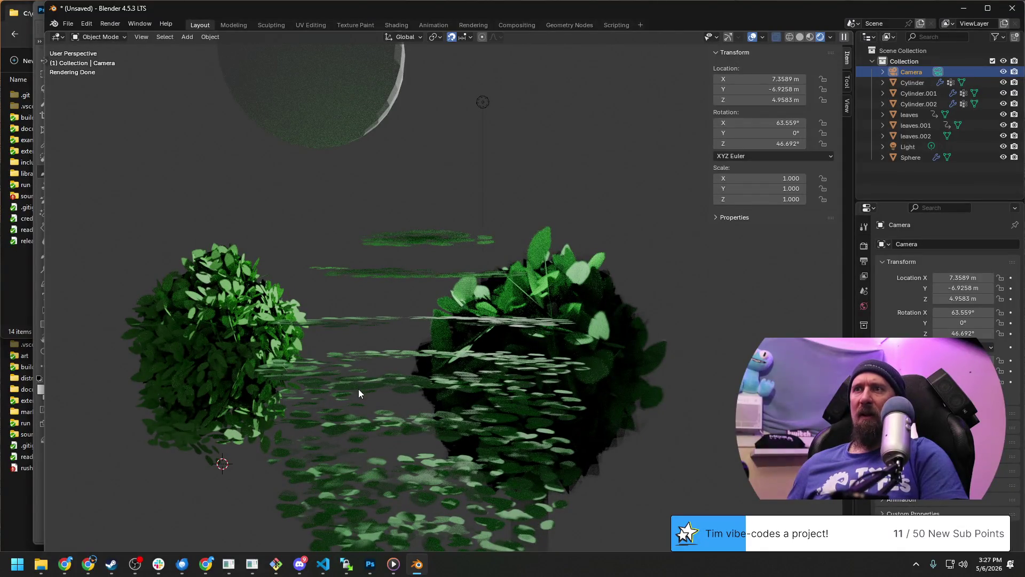
{"action": "mouse_move", "coordinate": [358, 389]}
{"action": "middle_mouse_down"}
{"action": "mouse_move", "coordinate": [361, 375]}
{"action": "mouse_move", "coordinate": [403, 361]}
{"action": "mouse_move", "coordinate": [429, 150]}
{"action": "mouse_move", "coordinate": [370, 325]}
{"action": "mouse_move", "coordinate": [391, 330]}
{"action": "mouse_move", "coordinate": [376, 350]}
{"action": "middle_mouse_up"}
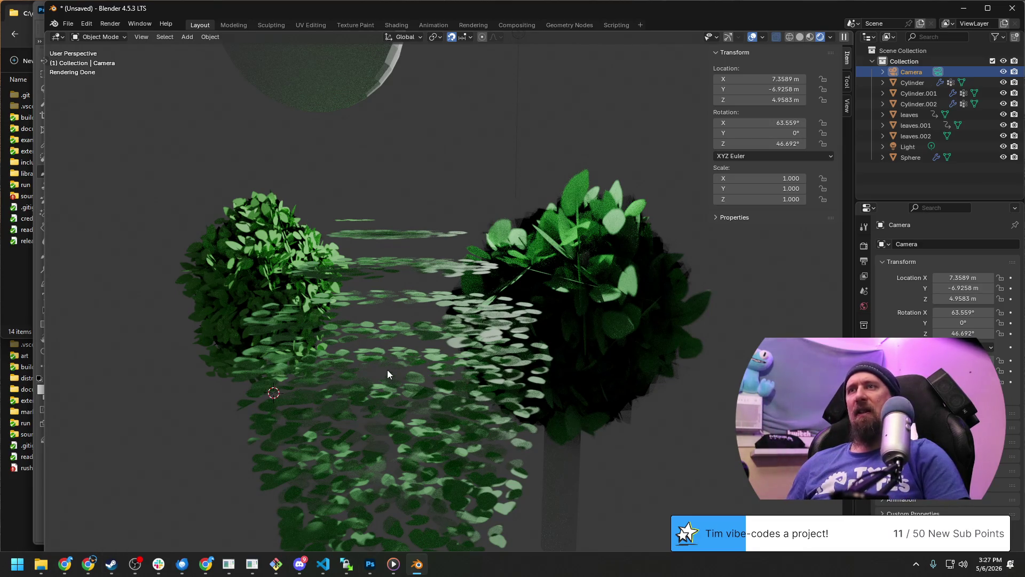
{"action": "middle_click_drag", "start_coordinate": [387, 369], "coordinate": [299, 423]}
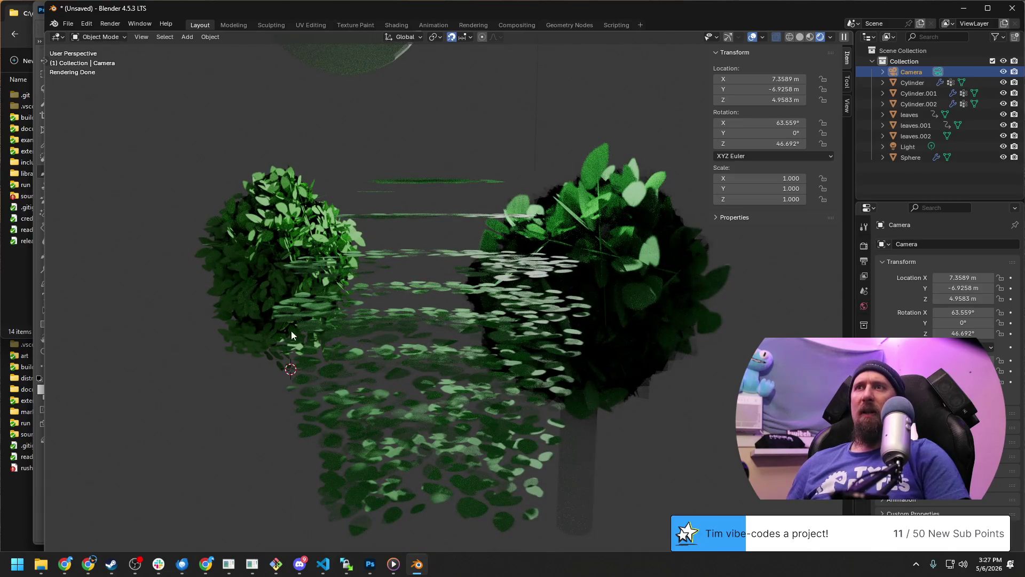
{"action": "mouse_move", "coordinate": [330, 187]}
{"action": "middle_mouse_down"}
{"action": "mouse_move", "coordinate": [319, 311]}
{"action": "mouse_move", "coordinate": [436, 341]}
{"action": "middle_mouse_up"}
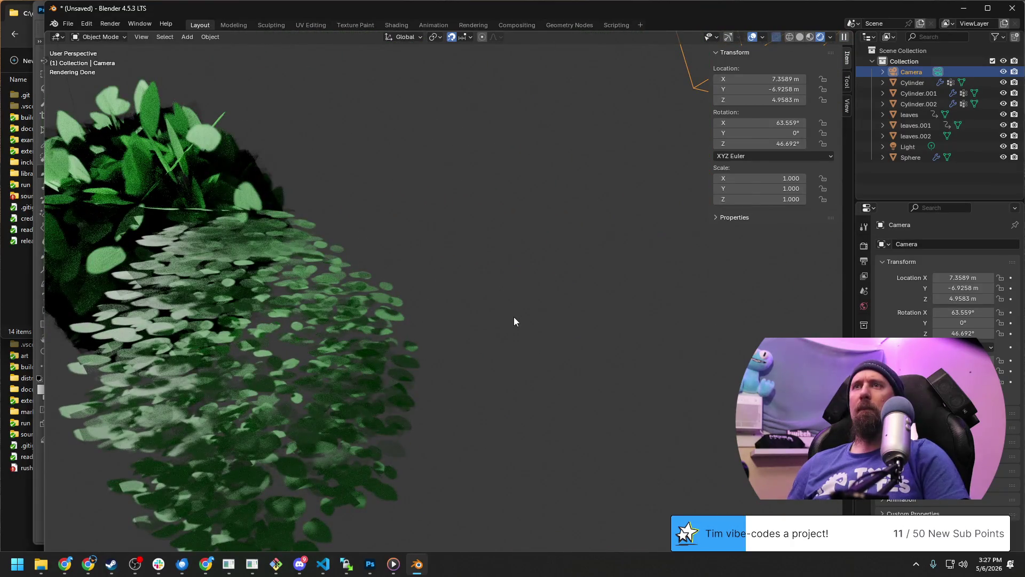
{"action": "scroll", "coordinate": [514, 317], "scroll_direction": "down", "scroll_amount": 5}
{"action": "left_click", "coordinate": [381, 333]}
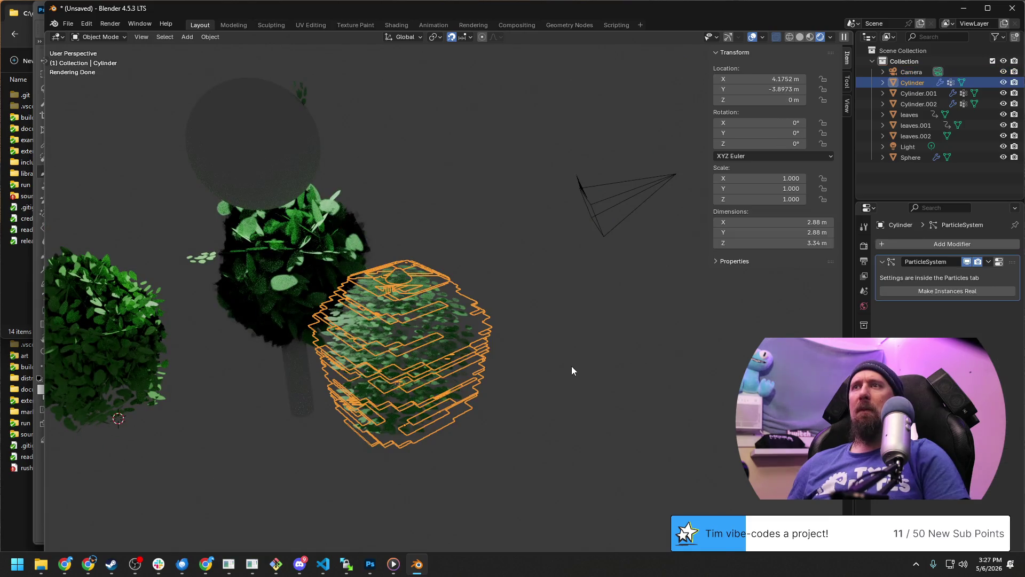
Save the scene as bushy_tree.blend in the practice 20260506_tree folder.
{"action": "mouse_move", "coordinate": [571, 366]}
{"action": "middle_mouse_down"}
{"action": "mouse_move", "coordinate": [443, 354]}
{"action": "mouse_move", "coordinate": [537, 349]}
{"action": "middle_mouse_up"}
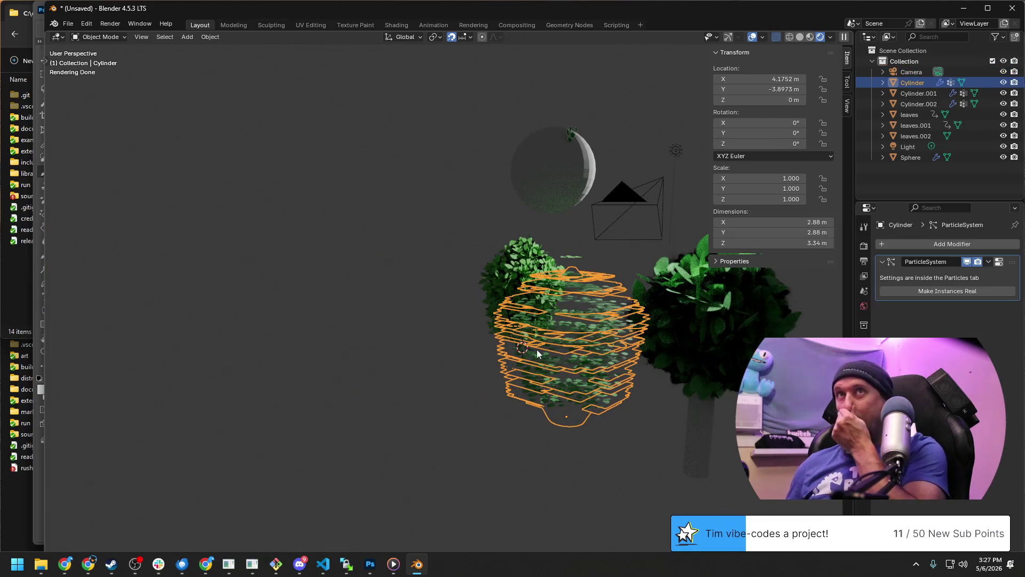
{"action": "key", "text": "ctrl+s"}
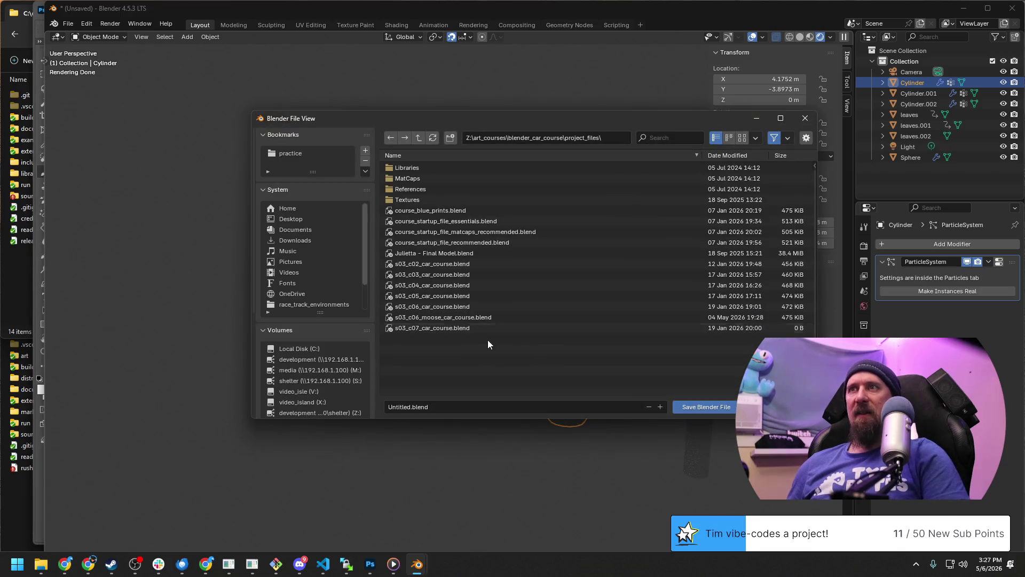
{"action": "left_click", "coordinate": [293, 154]}
{"action": "left_click", "coordinate": [426, 181]}
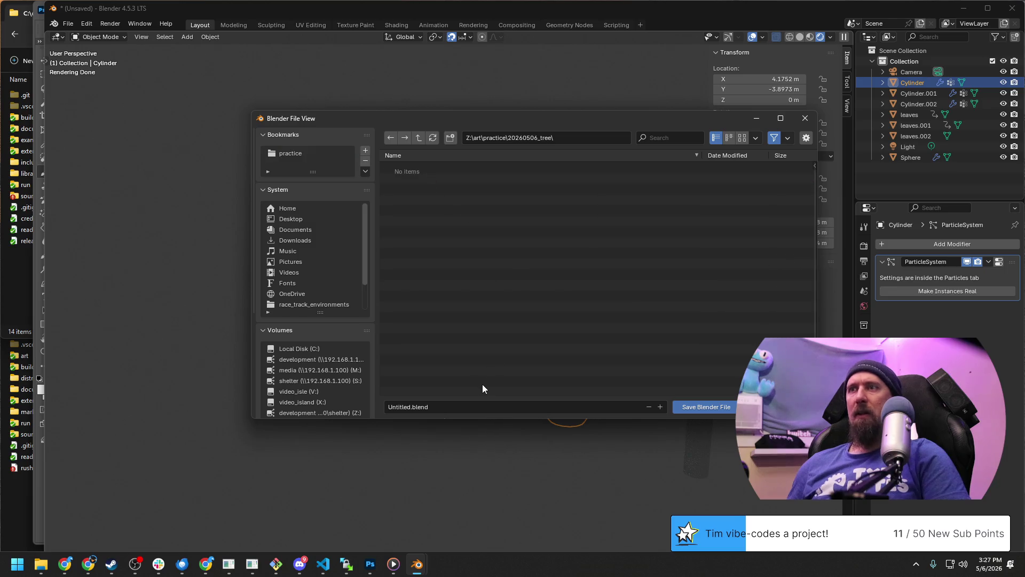
{"action": "left_click", "coordinate": [481, 406]}
{"action": "key", "text": "Right"}
{"action": "key", "text": "Left"}
{"action": "key", "text": "Left"}
{"action": "key", "text": "Left"}
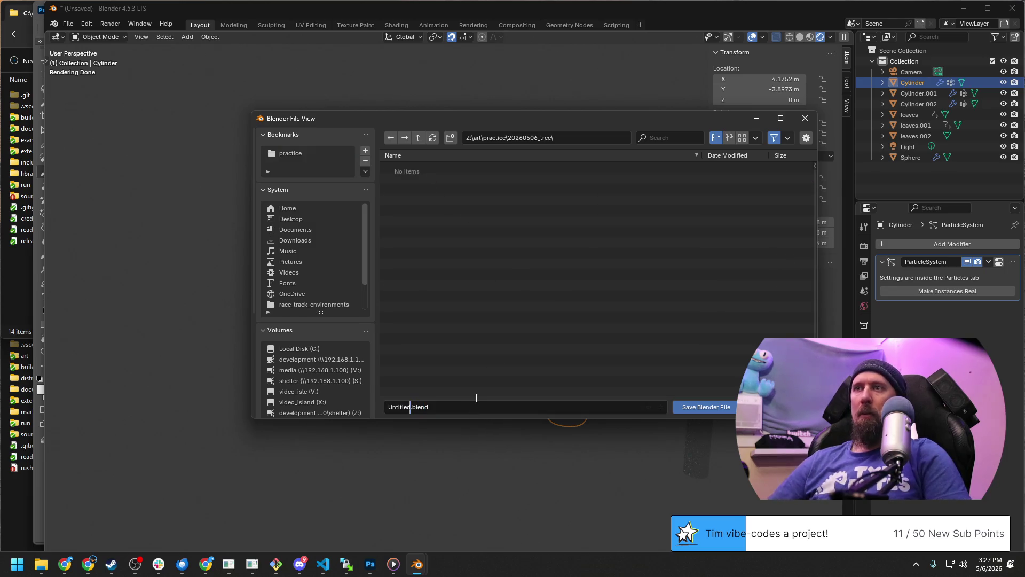
{"action": "key", "text": "BackSpace"}
{"action": "key", "text": "BackSpace"}
{"action": "type", "text": "bu"}
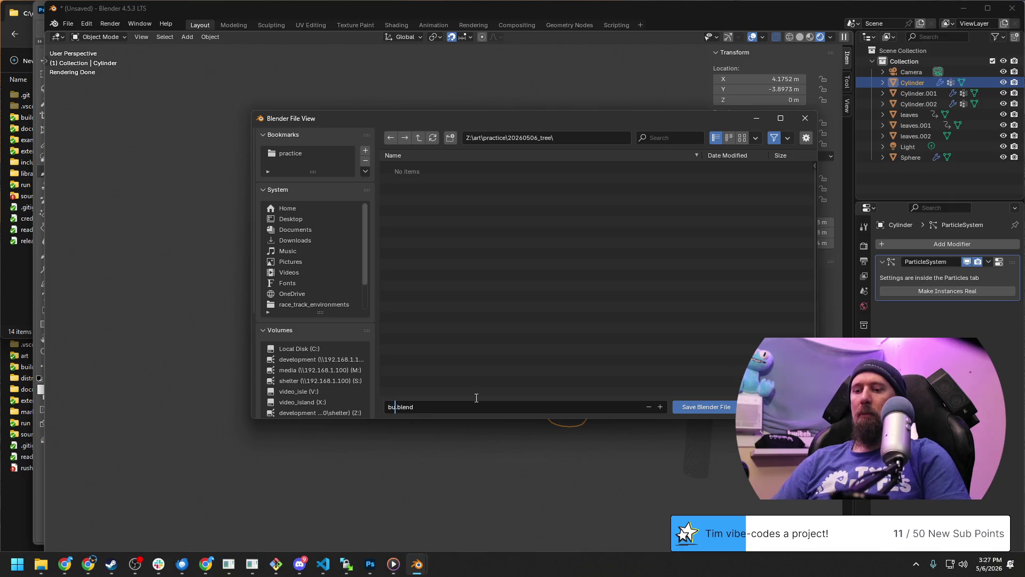
{"action": "type", "text": "shy_tree"}
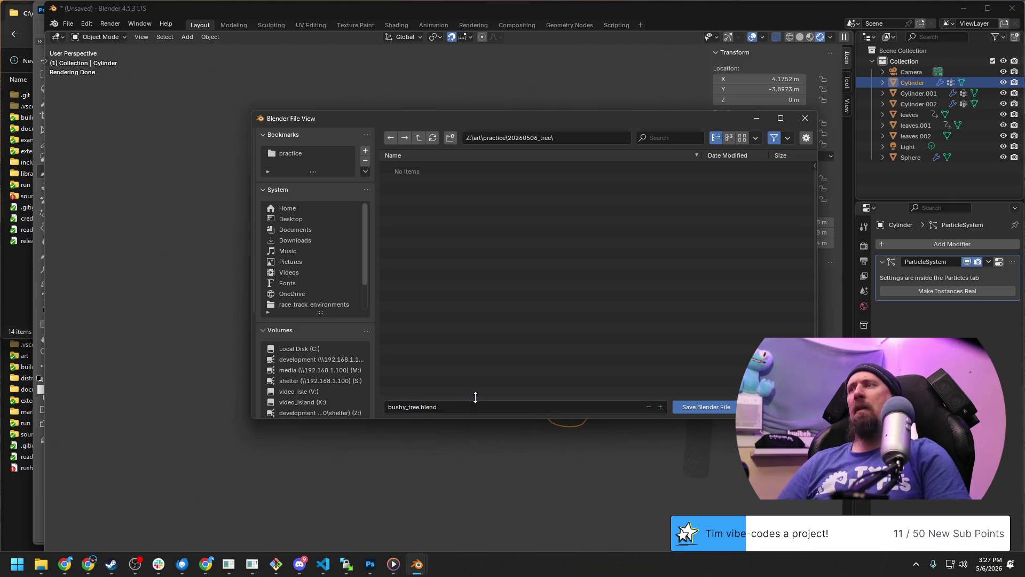
{"action": "key", "text": "Return"}
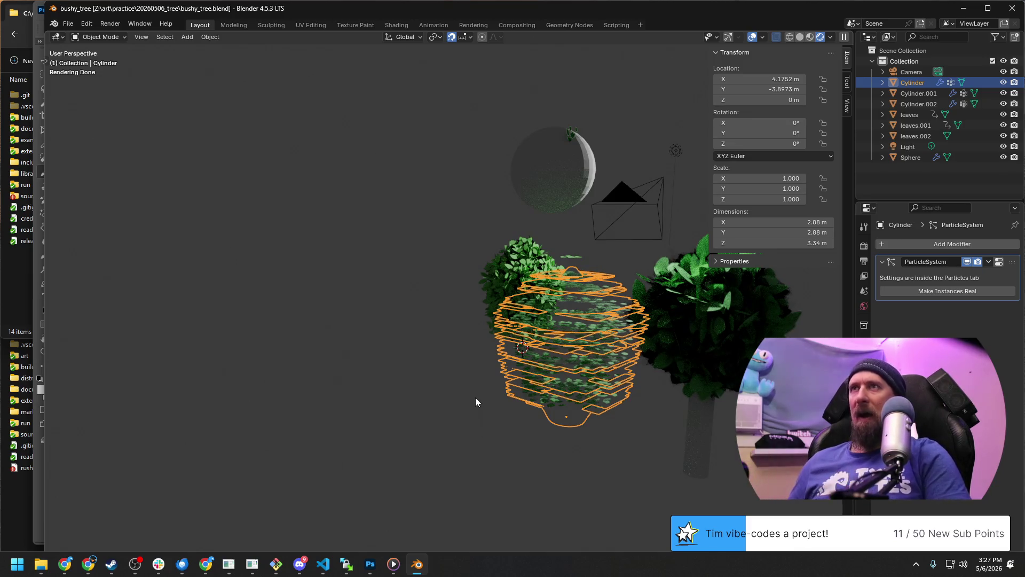
{"action": "left_click", "coordinate": [395, 288]}
{"action": "middle_click_drag", "start_coordinate": [593, 339], "coordinate": [267, 248]}
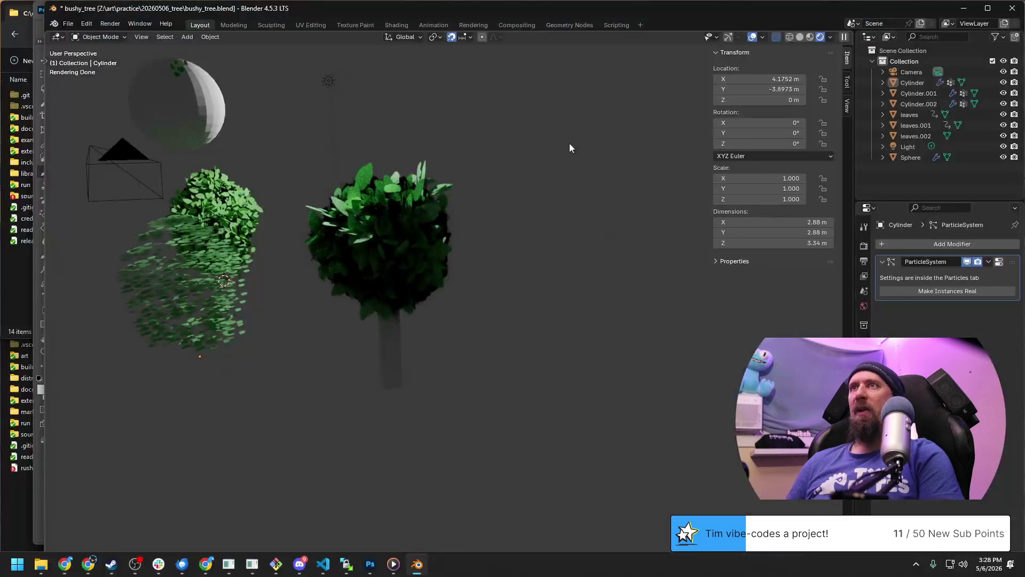
{"action": "mouse_move", "coordinate": [554, 179]}
{"action": "middle_mouse_down"}
{"action": "mouse_move", "coordinate": [494, 225]}
{"action": "mouse_move", "coordinate": [333, 242]}
{"action": "mouse_move", "coordinate": [215, 271]}
{"action": "mouse_move", "coordinate": [343, 303]}
{"action": "mouse_move", "coordinate": [440, 296]}
{"action": "middle_mouse_up"}
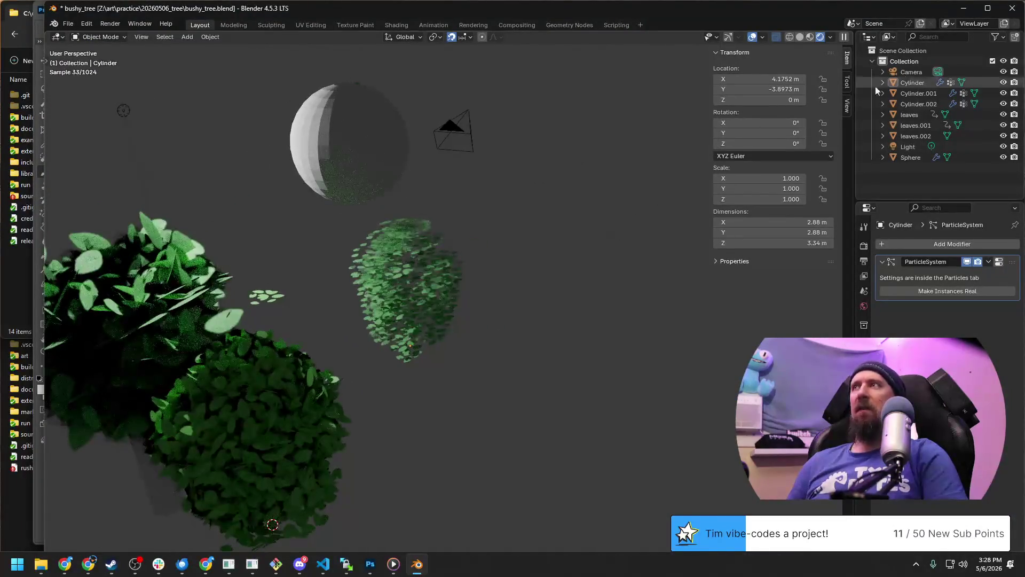
{"action": "left_click", "coordinate": [1014, 10]}
Discard changes to leaves.psd, quit Photoshop and bring the todo editor forward.
{"action": "left_click", "coordinate": [566, 315]}
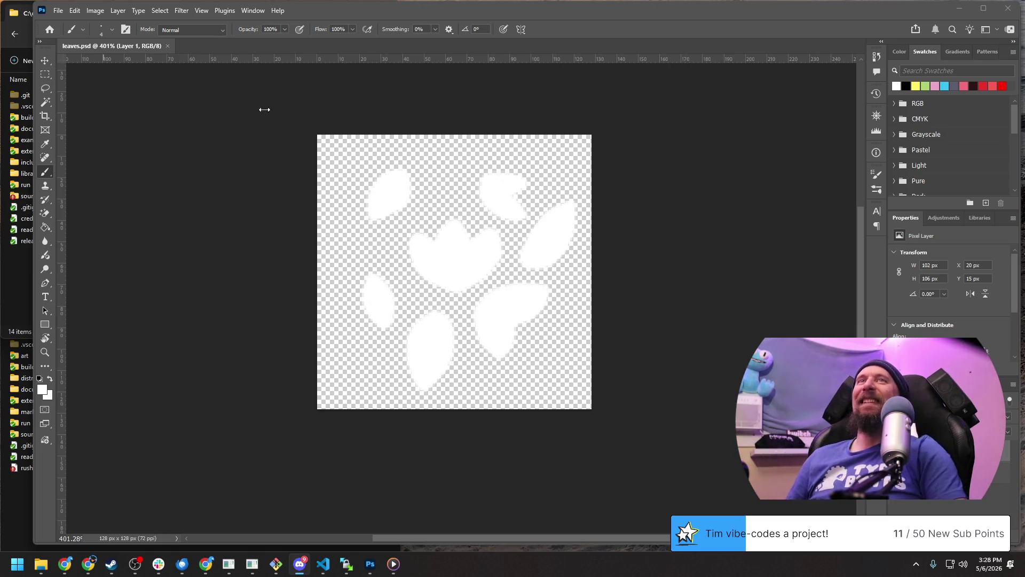
{"action": "left_click", "coordinate": [1008, 9]}
{"action": "left_click", "coordinate": [761, 18]}
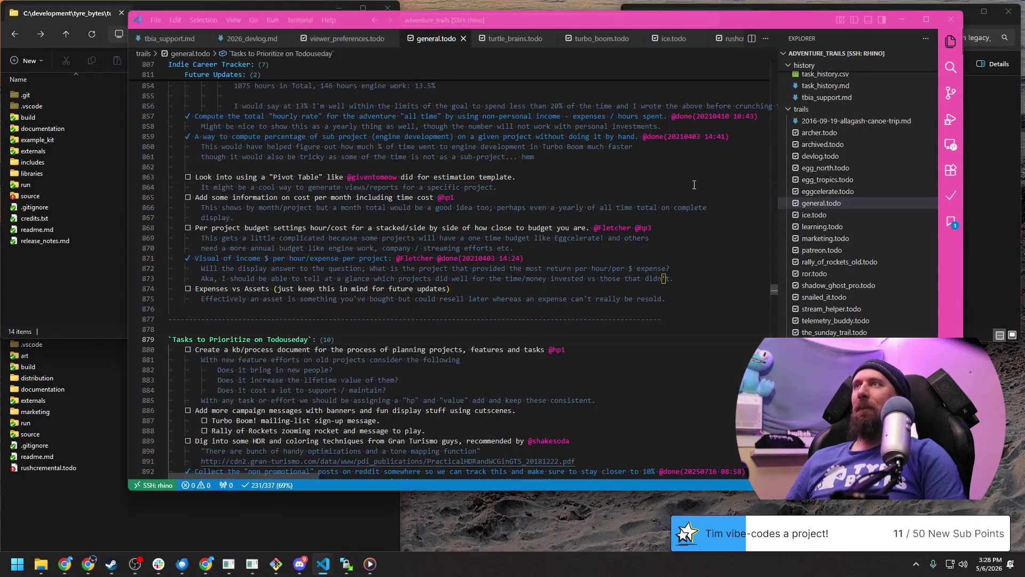
Move the VS Code todo window slightly down.
{"action": "left_click_drag", "start_coordinate": [773, 21], "coordinate": [775, 34]}
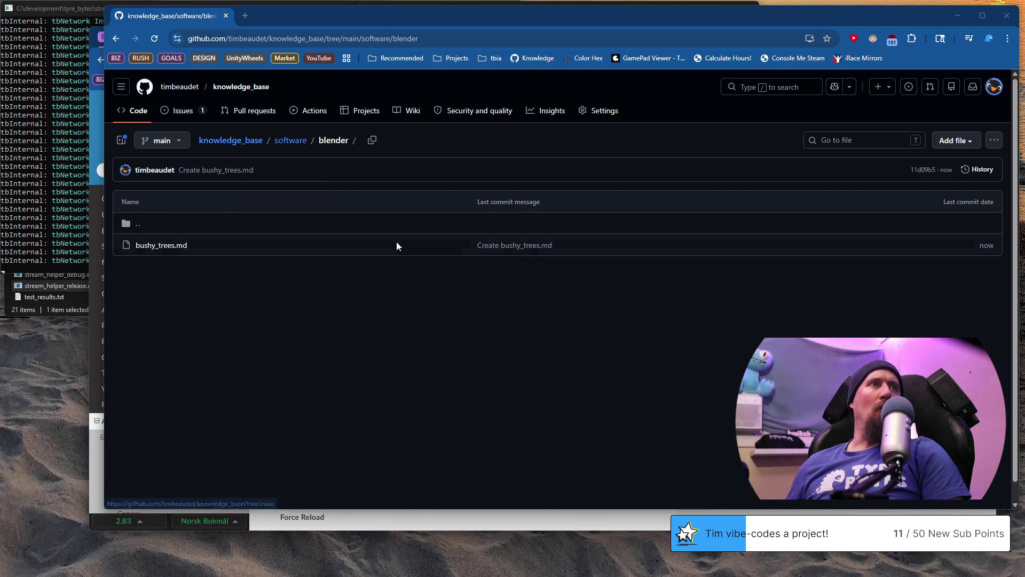
Review the blender.md notes in the software folder, then close the GitHub window.
{"action": "left_click", "coordinate": [287, 148]}
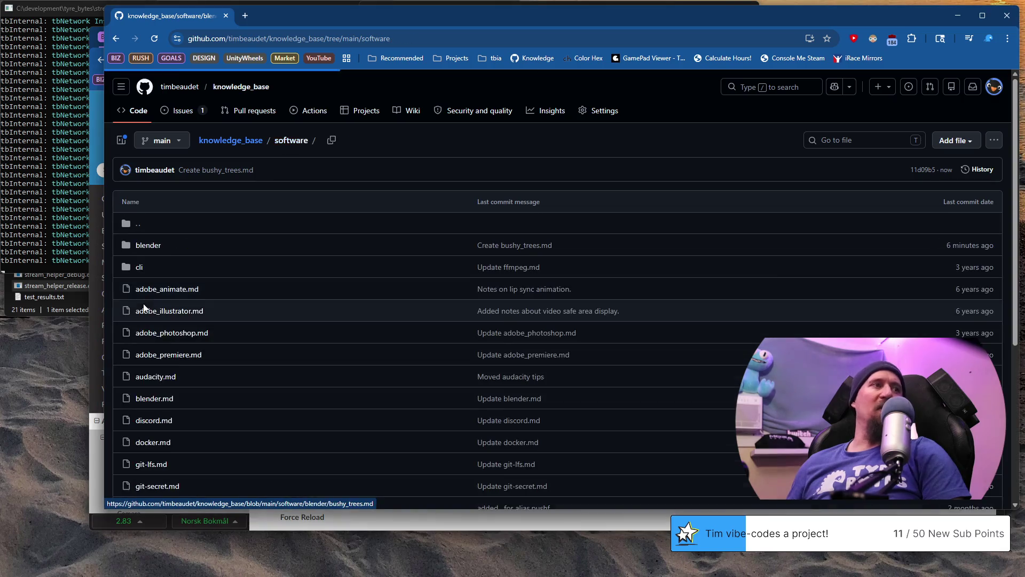
{"action": "scroll", "coordinate": [199, 359], "scroll_direction": "down", "scroll_amount": 1}
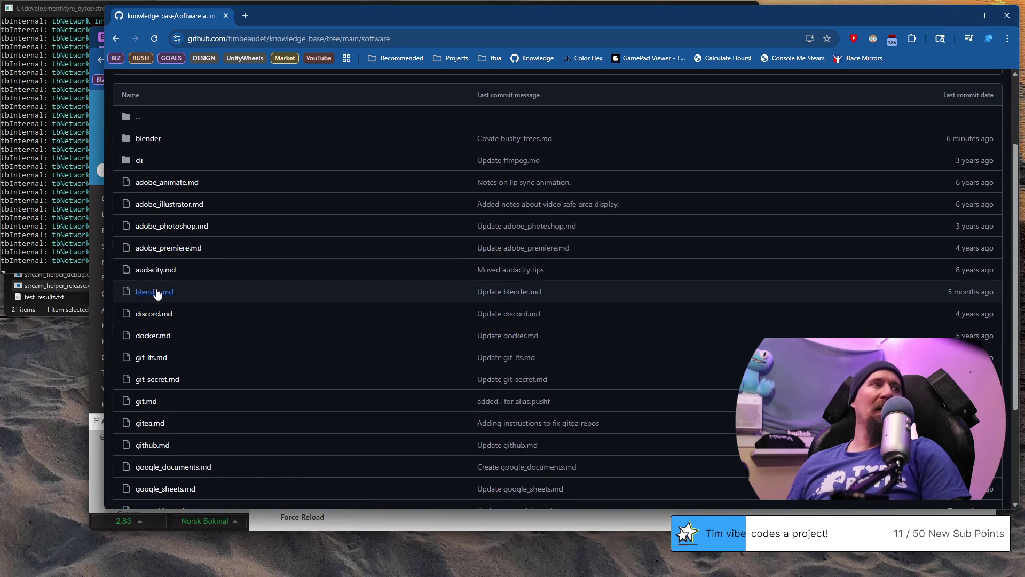
{"action": "left_click", "coordinate": [156, 292]}
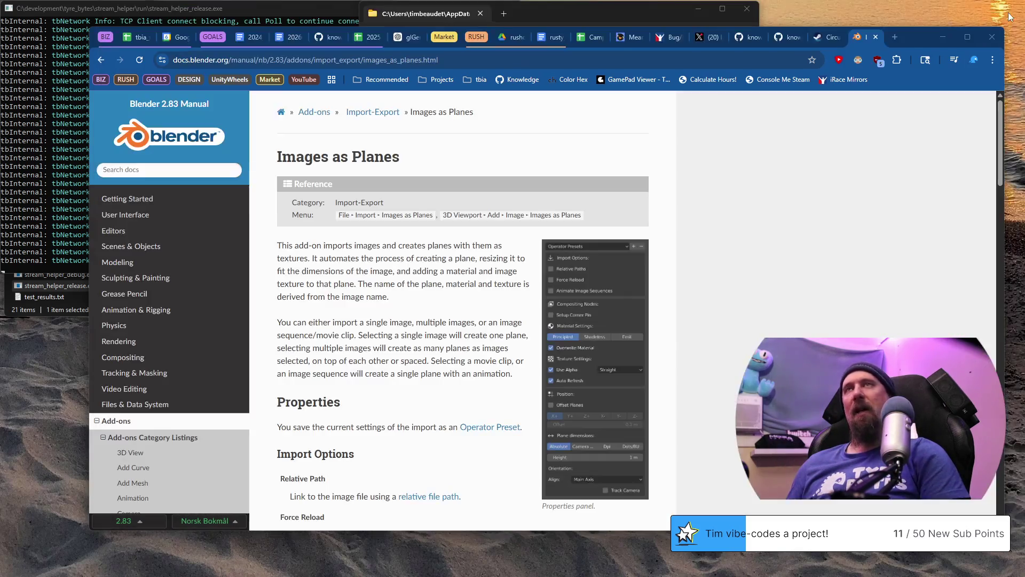
{"action": "left_click", "coordinate": [1007, 16]}
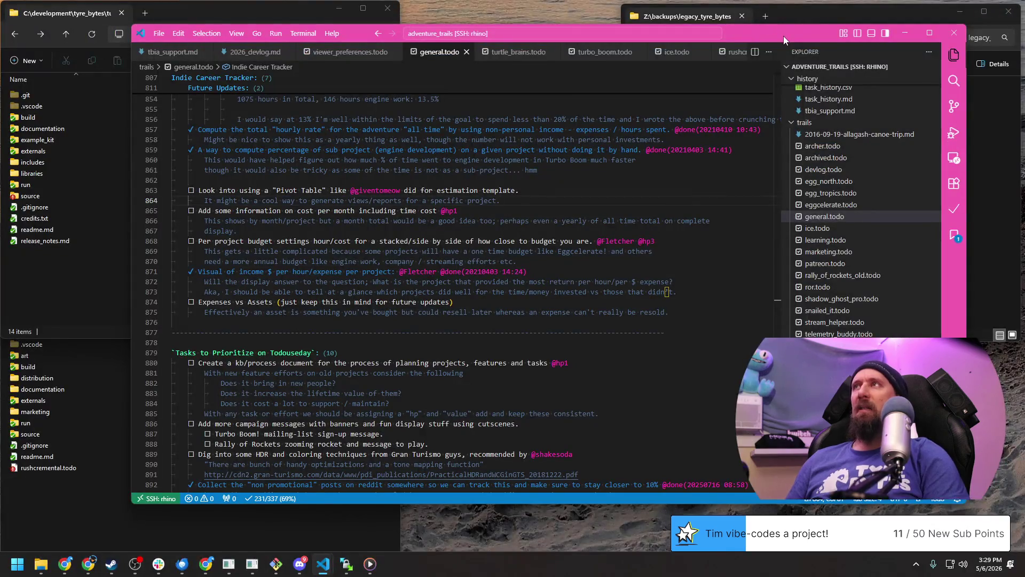
Tidy the editor, backups and manual windows and start a new browser tab.
{"action": "left_click_drag", "start_coordinate": [784, 36], "coordinate": [764, 37]}
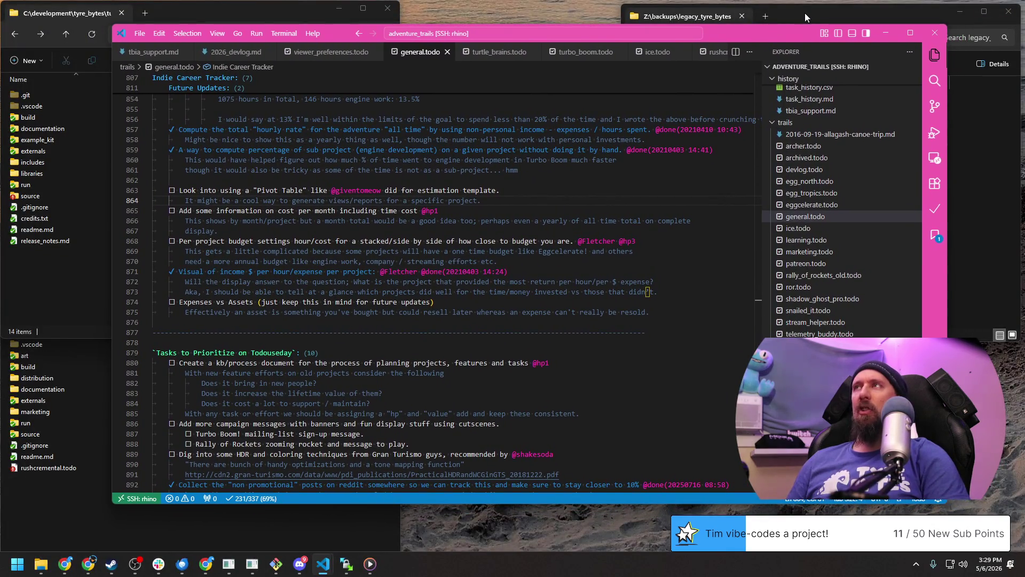
{"action": "left_click", "coordinate": [805, 13]}
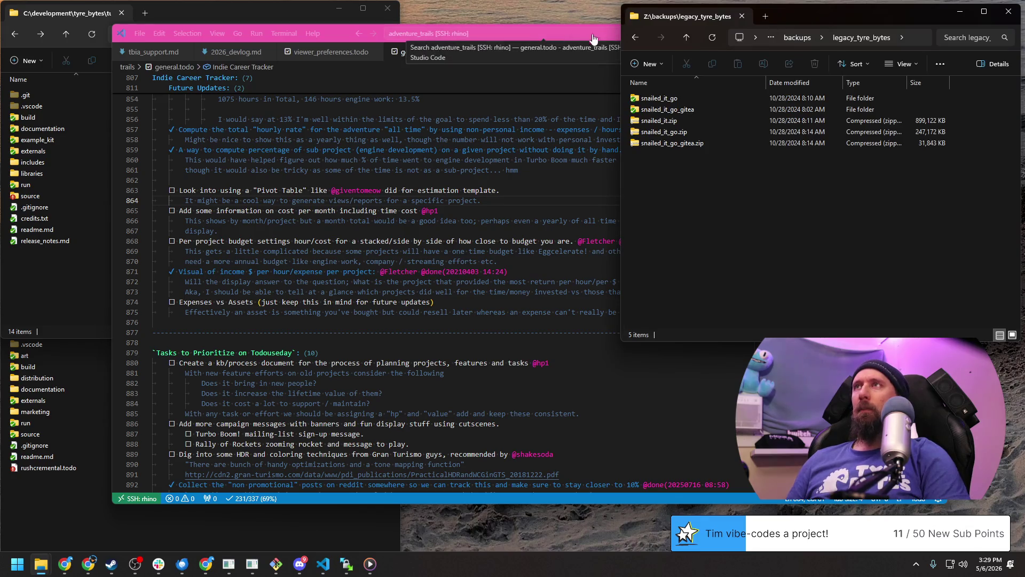
{"action": "left_click", "coordinate": [559, 37]}
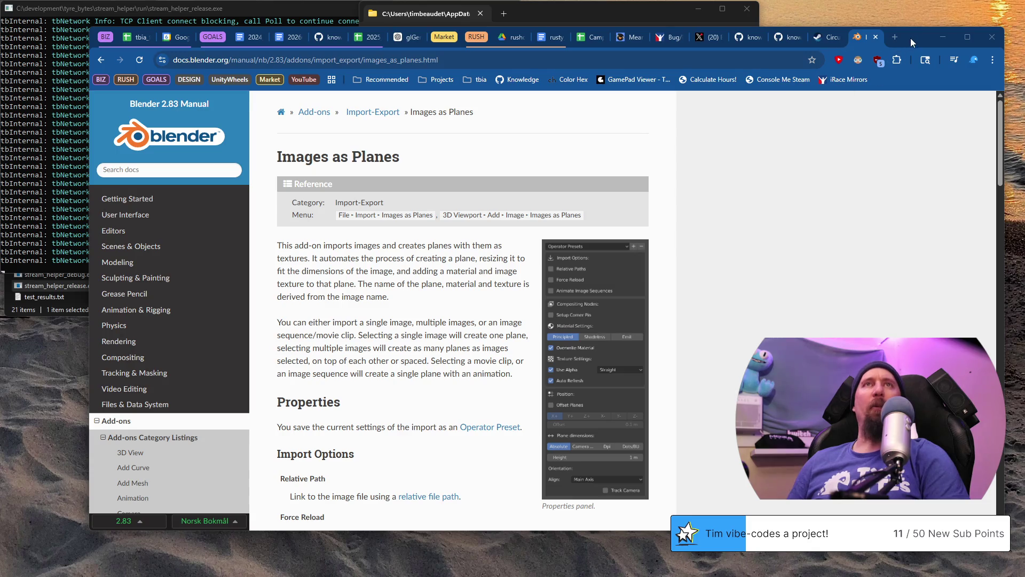
{"action": "left_click_drag", "start_coordinate": [913, 37], "coordinate": [918, 34]}
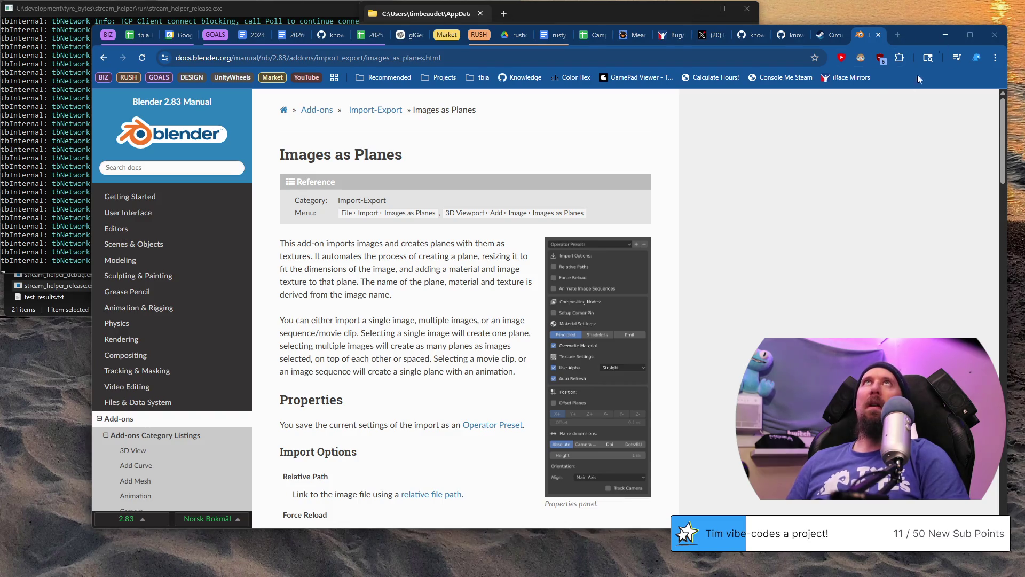
{"action": "left_click", "coordinate": [897, 36]}
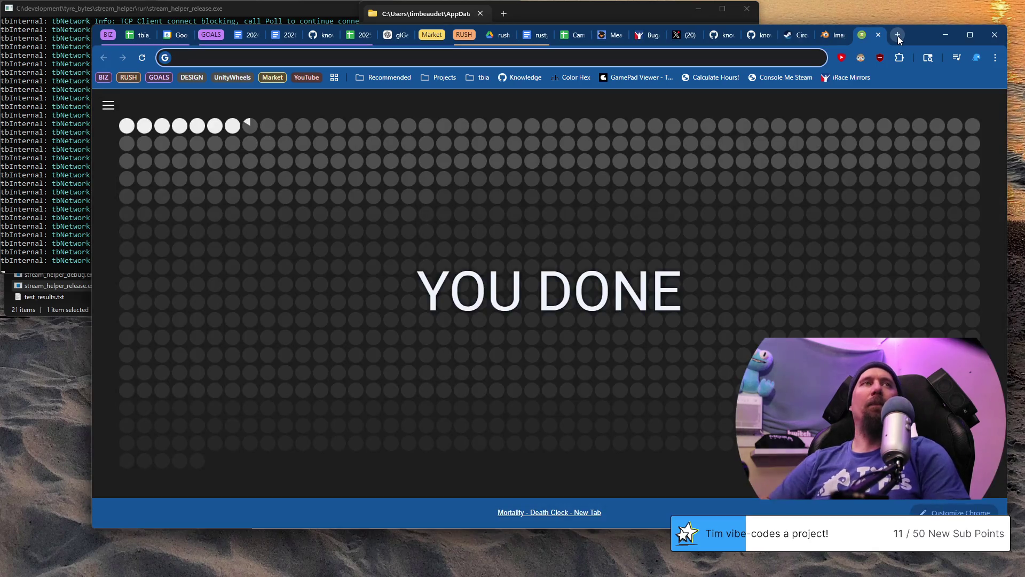
{"action": "type", "text": "tai"}
Load Twitch, expand followed channels and join the live MoaisMore creative stream.
{"action": "key", "text": "BackSpace"}
{"action": "key", "text": "BackSpace"}
{"action": "type", "text": "wi"}
{"action": "key", "text": "Return"}
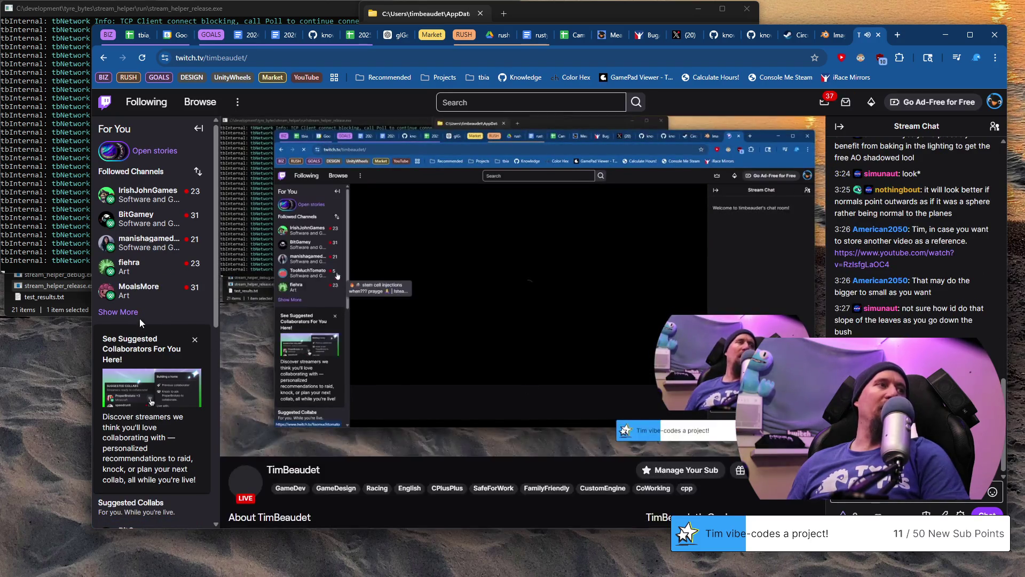
{"action": "left_click", "coordinate": [129, 313]}
{"action": "mouse_move", "coordinate": [132, 218]}
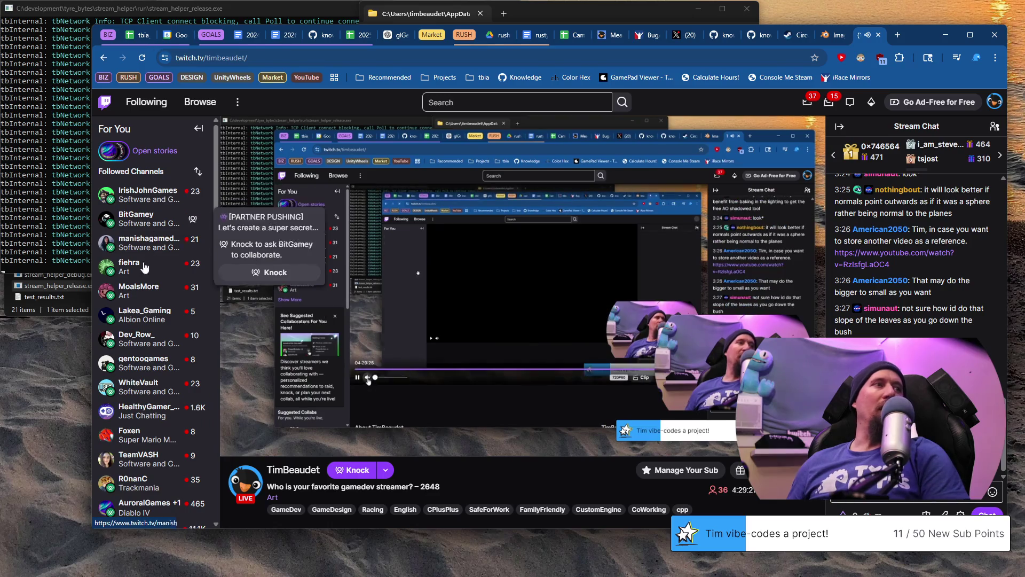
{"action": "left_click", "coordinate": [136, 290]}
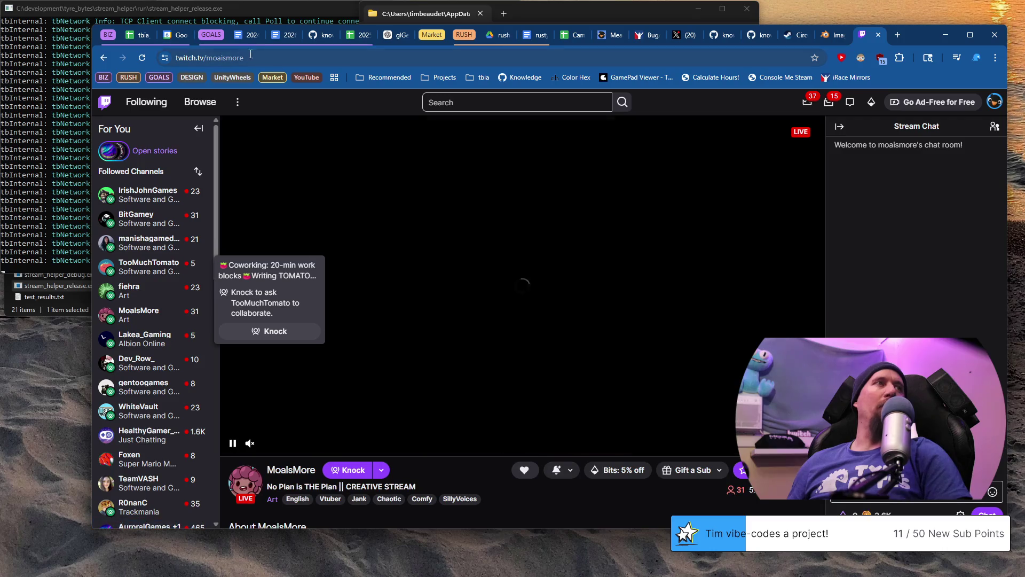
{"action": "left_click", "coordinate": [231, 58]}
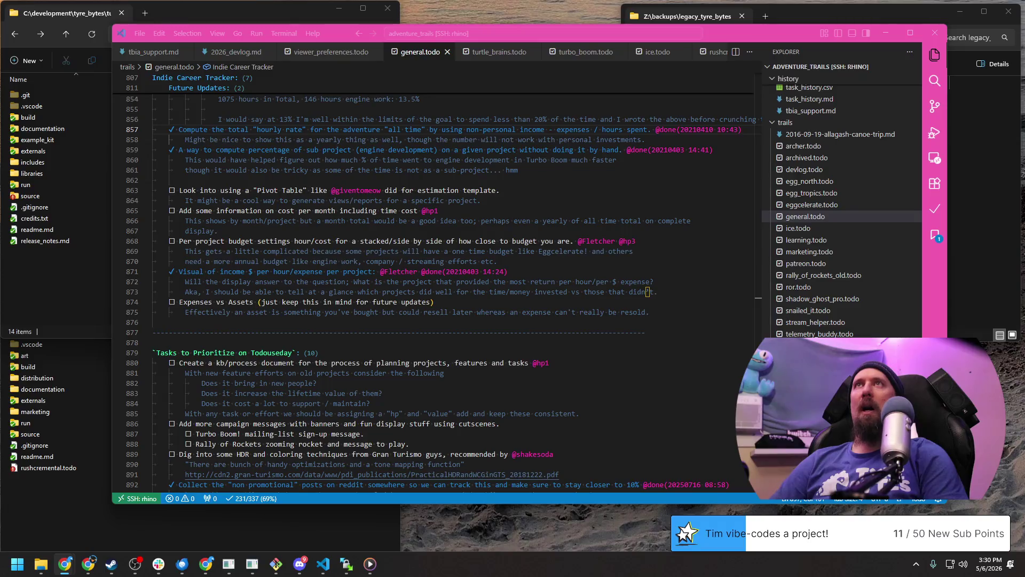